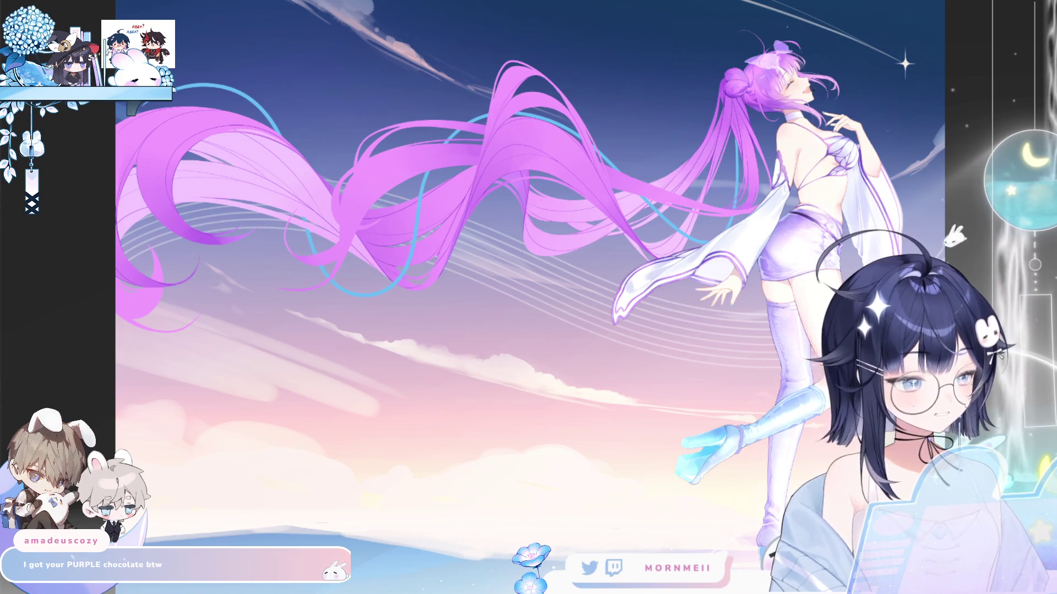
# - Inspect the flowing hair up close and mirrored, then fit the whole twilight illustration to the window
pyautogui.click(187, 249)
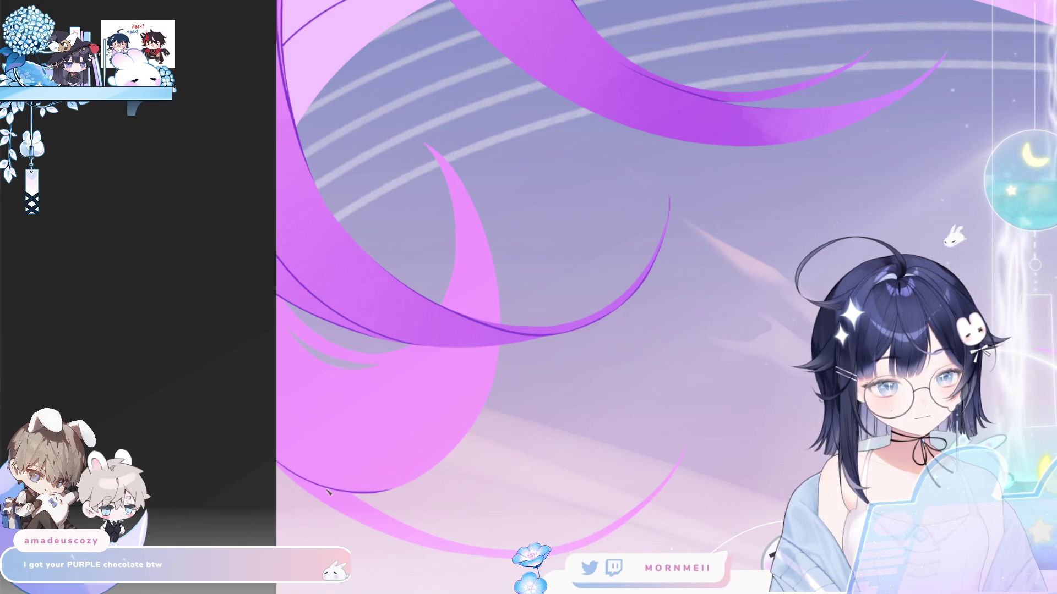
pyautogui.press('h')
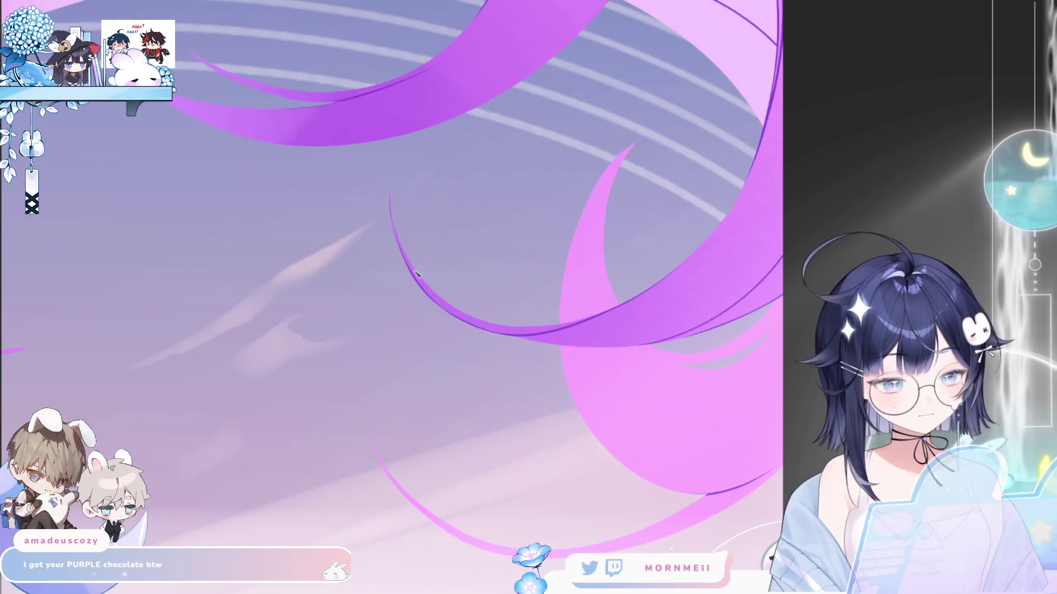
pyautogui.press('h')
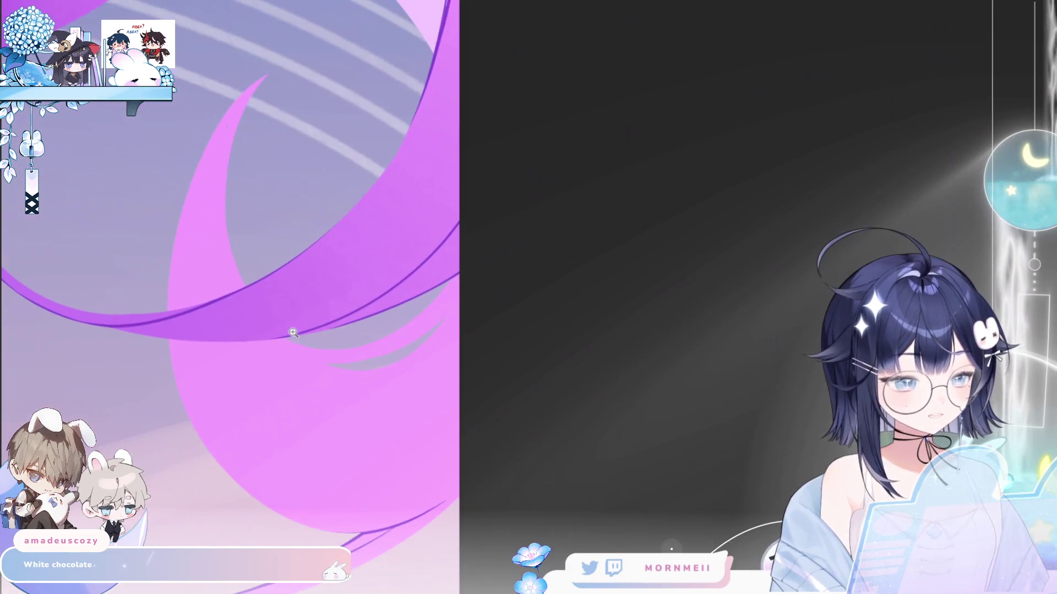
pyautogui.keyDown('alt'); pyautogui.click(293, 333); pyautogui.keyUp('alt')
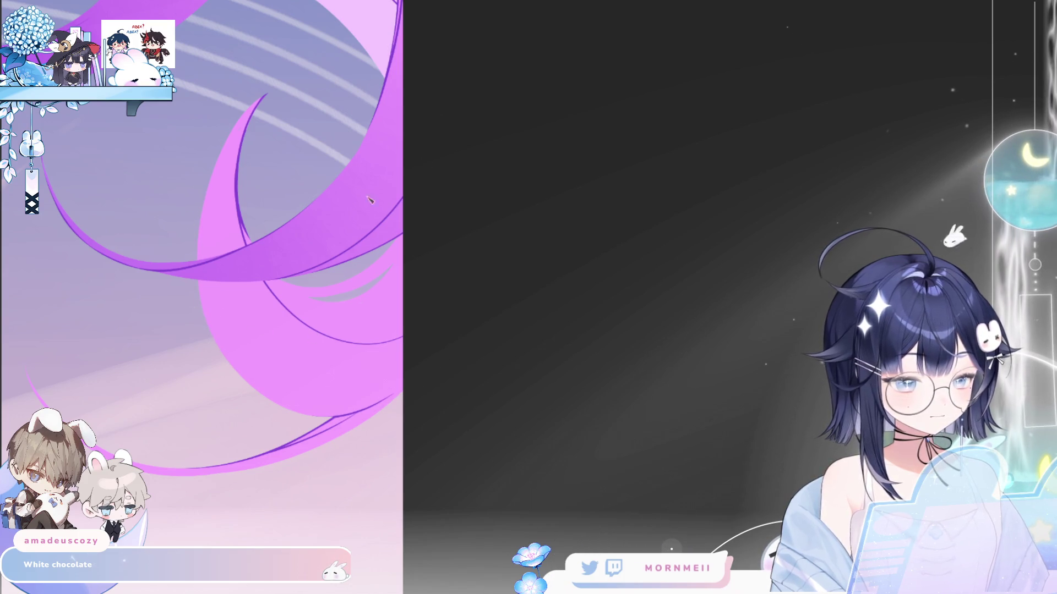
pyautogui.press('h')
pyautogui.press('h')
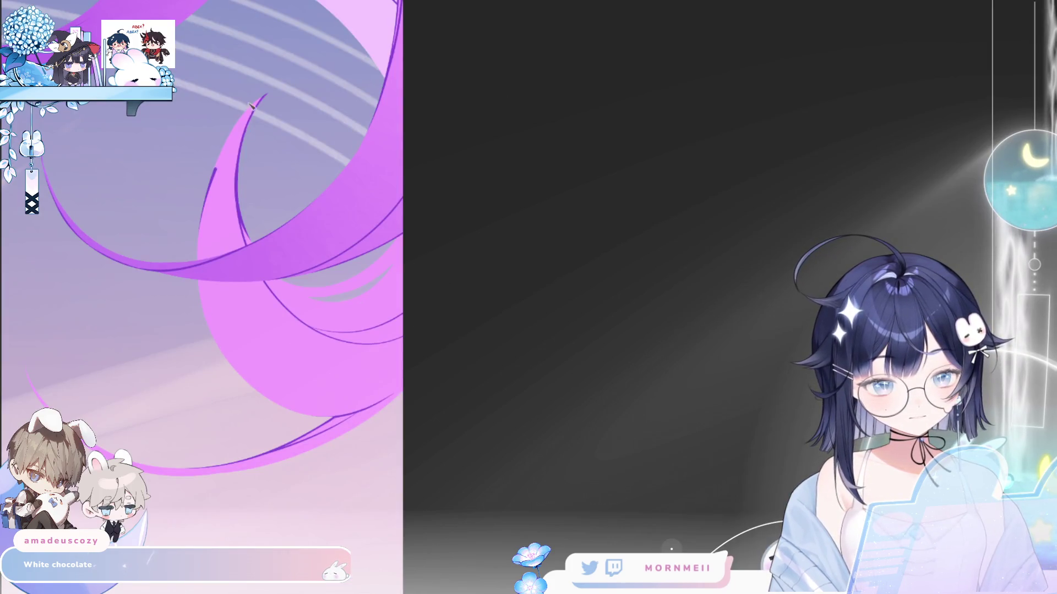
pyautogui.scroll(-3, 188, 213)
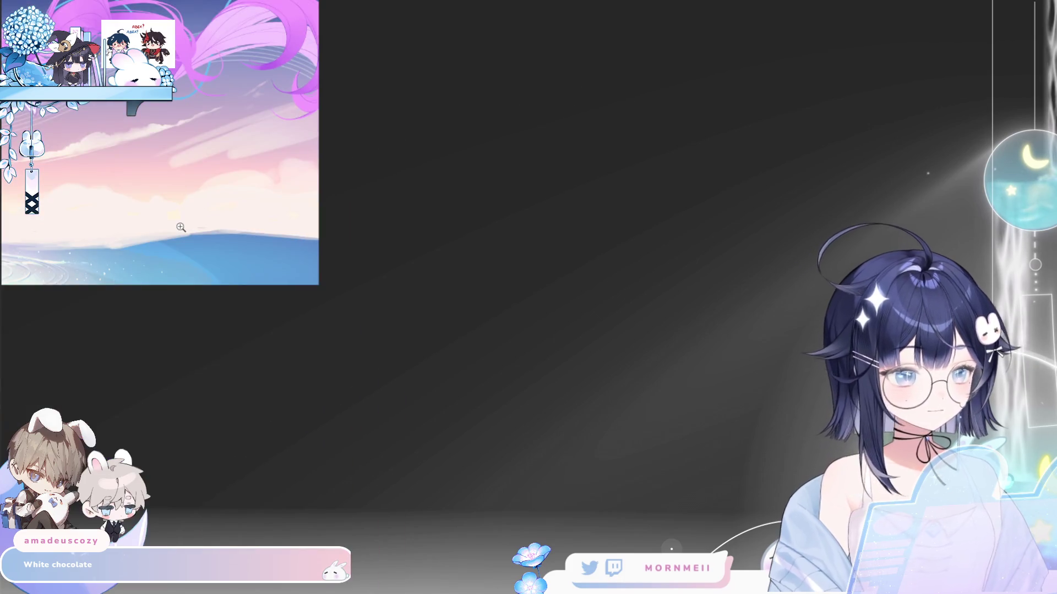
pyautogui.hotkey('ctrl', '0')
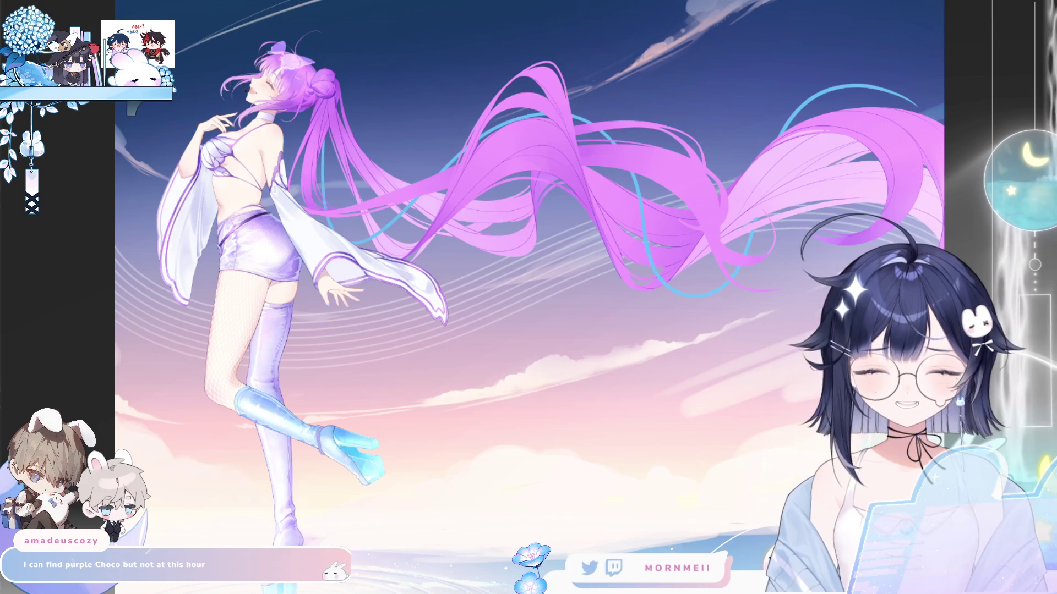
# - Flip the view horizontally three times to check the drawing, then zoom in on the girl's upper body
pyautogui.press('h')
pyautogui.press('h')
pyautogui.press('h')
pyautogui.press('h')
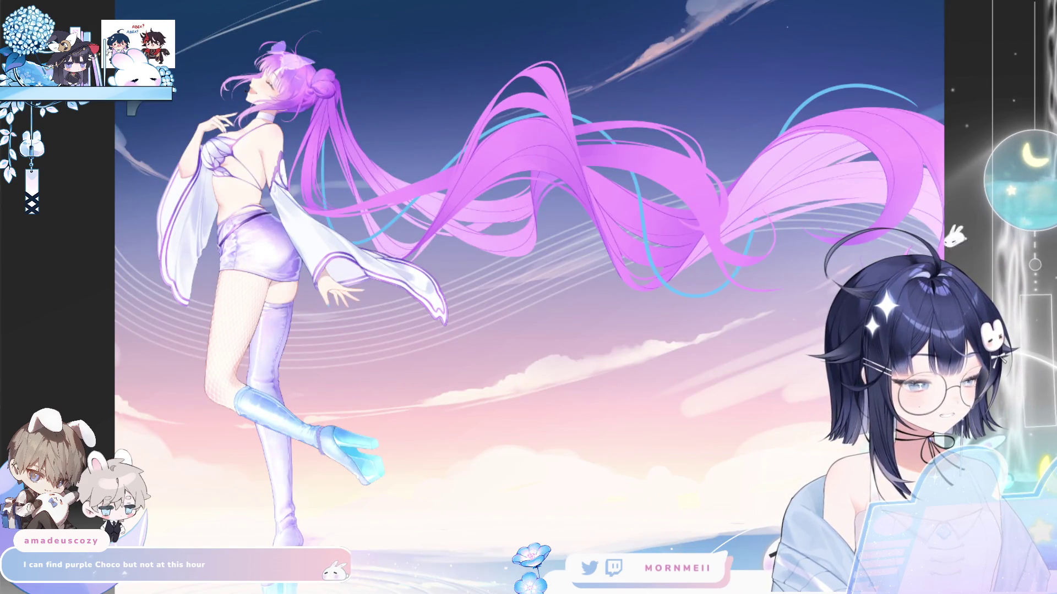
pyautogui.press('h')
pyautogui.press('h')
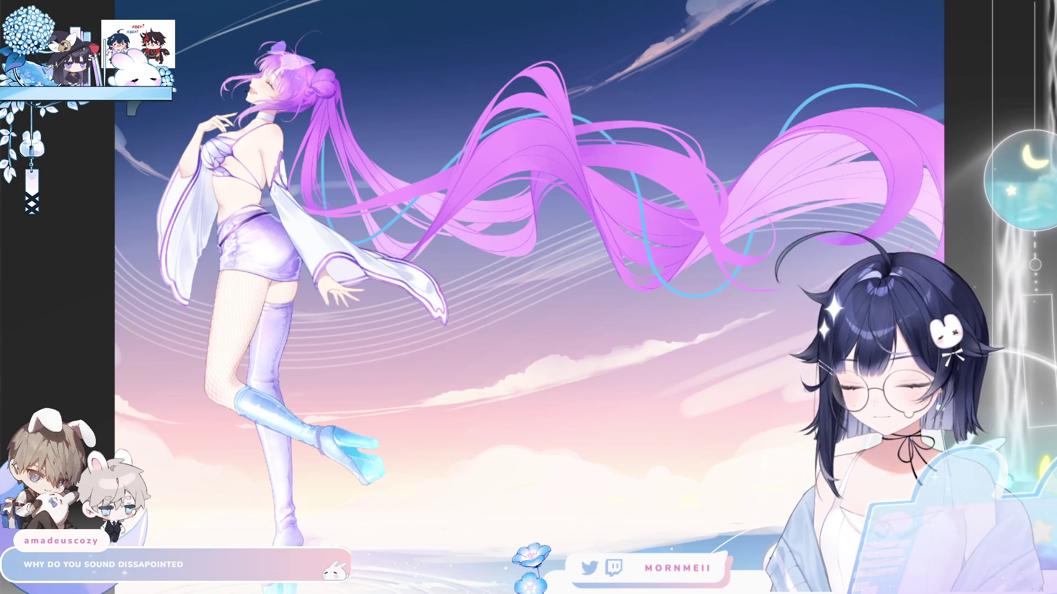
pyautogui.press('h')
pyautogui.press('h')
pyautogui.click(361, 76)
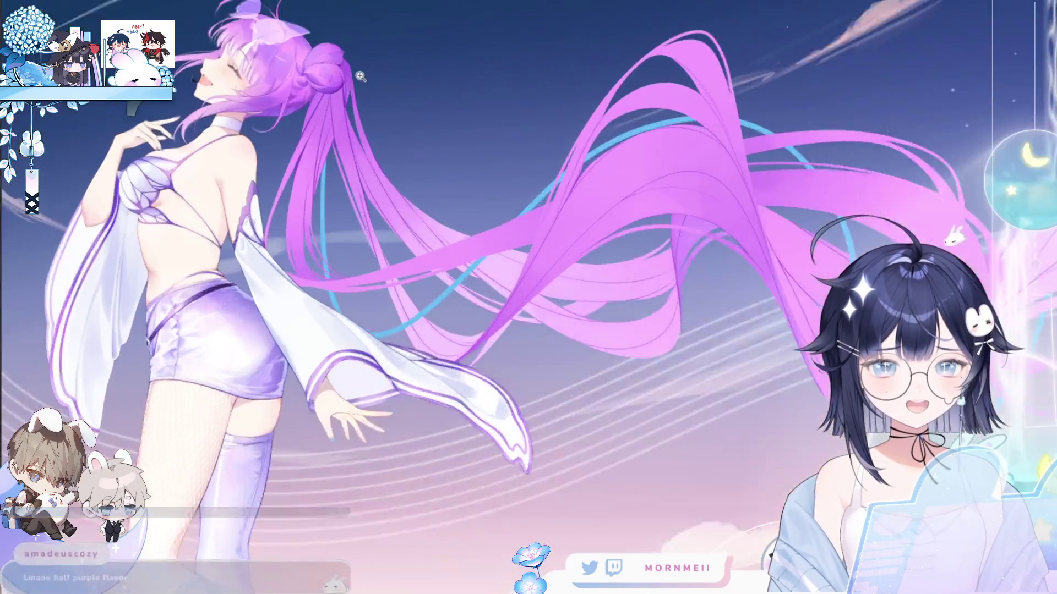
# - Zoom in on the strands below the bun, erase the stray thin hair line, then fit the canvas
pyautogui.click(360, 76)
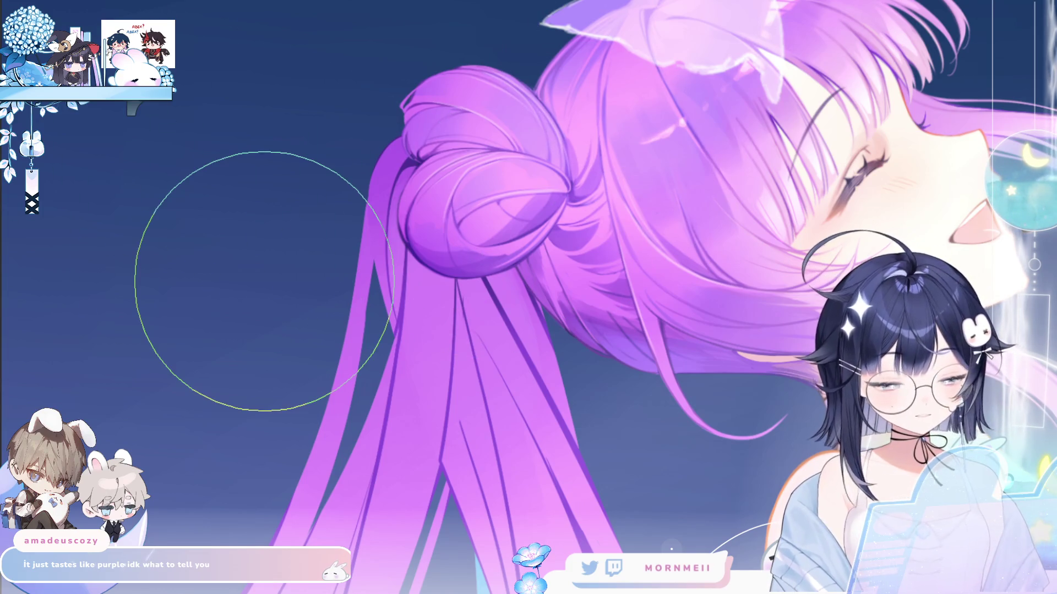
pyautogui.moveTo(467, 289); pyautogui.dragTo(497, 276)
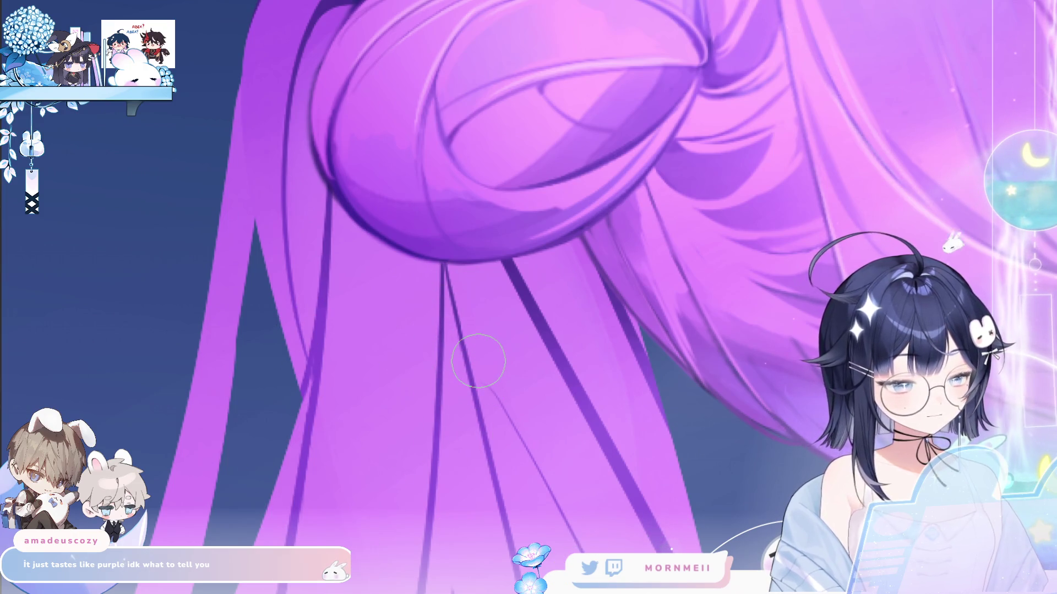
pyautogui.moveTo(488, 279); pyautogui.dragTo(462, 300)
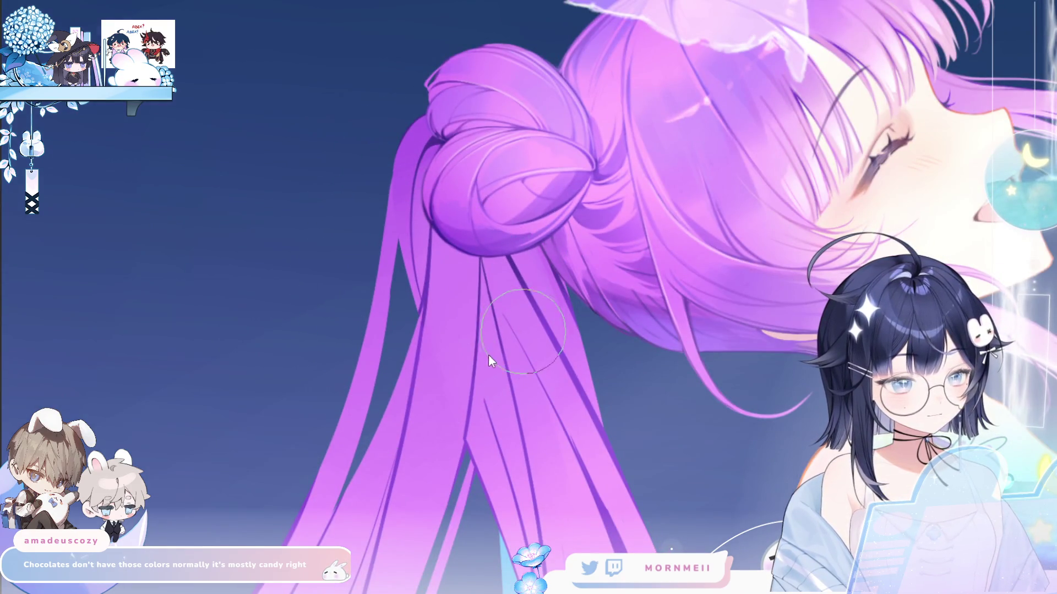
pyautogui.moveTo(491, 412); pyautogui.dragTo(457, 281)
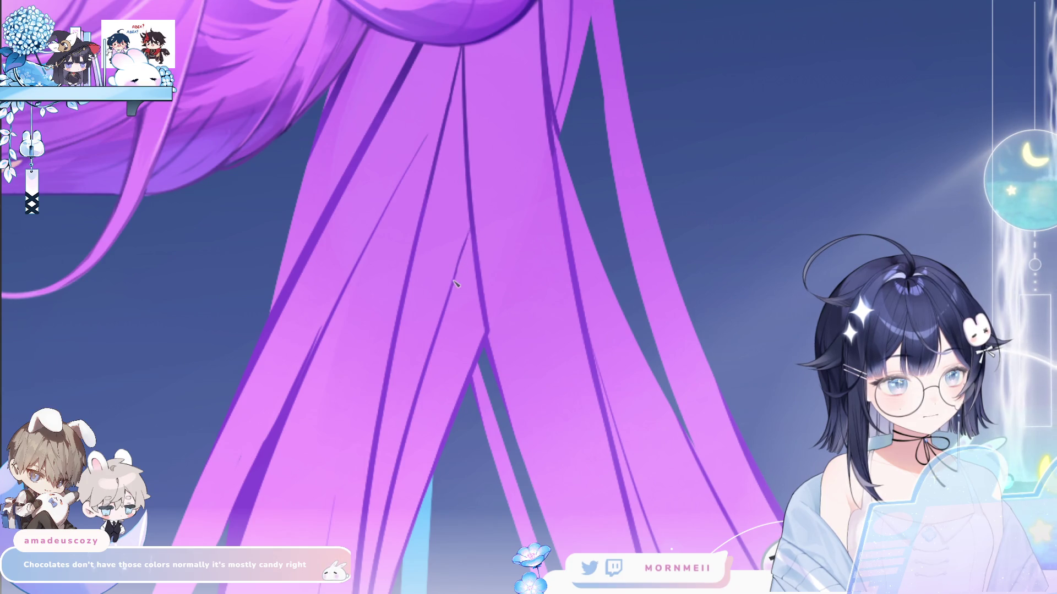
pyautogui.moveTo(460, 255); pyautogui.dragTo(468, 246)
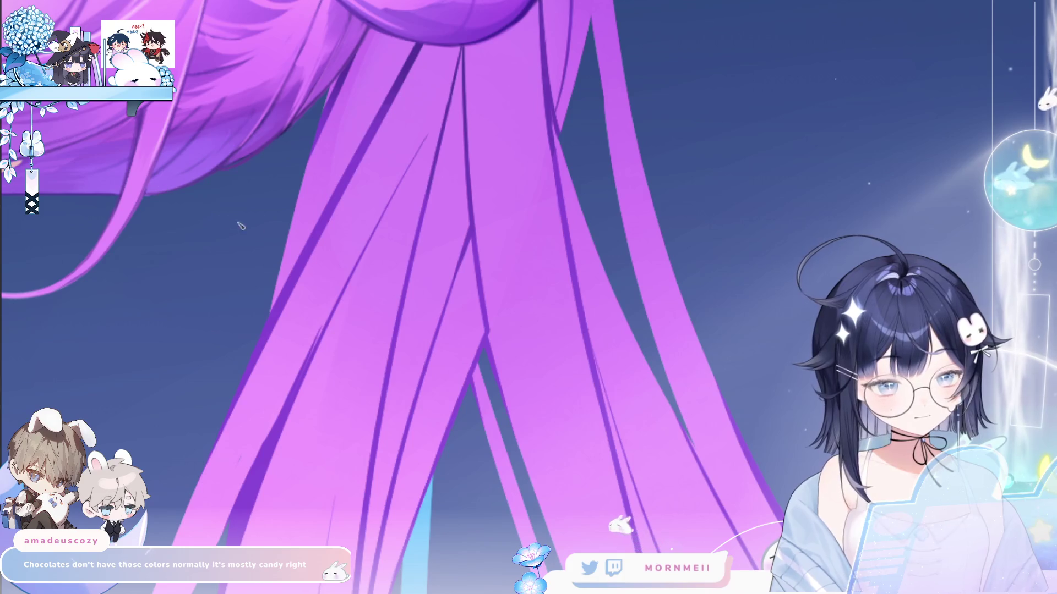
pyautogui.scroll(3, 444, 269)
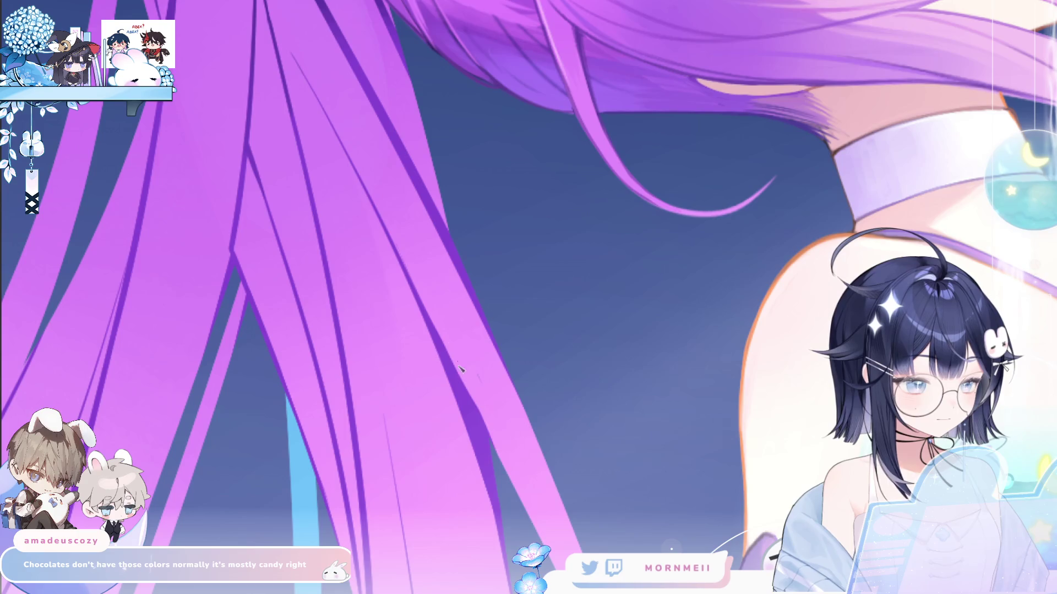
pyautogui.hotkey('ctrl', '0')
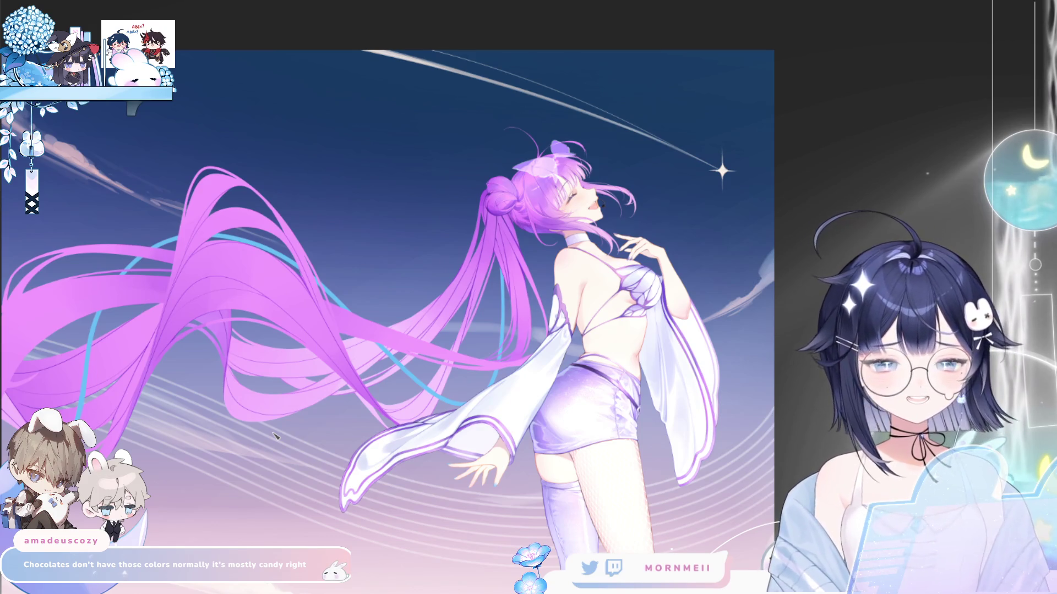
# - Rotate and zoom onto the left hair, then draw a darker line along the ribbon's lower edge
pyautogui.press('h')
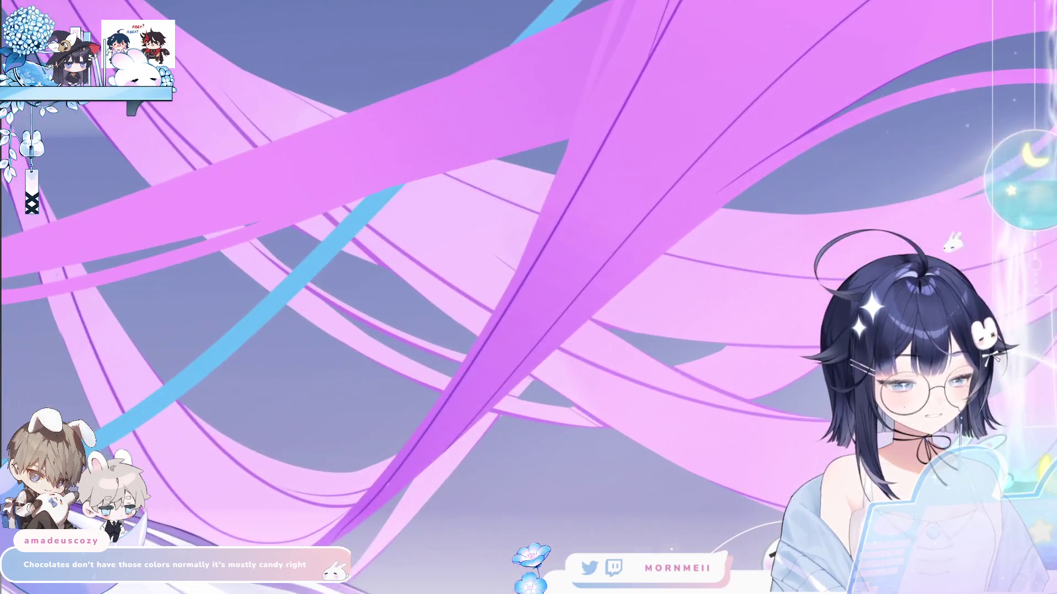
pyautogui.click(522, 414)
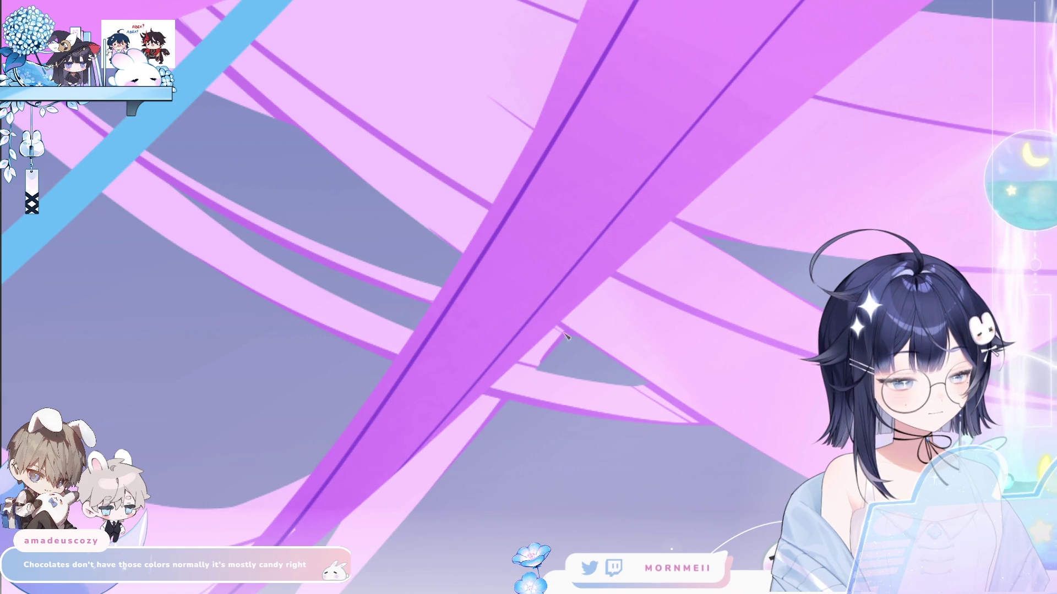
pyautogui.moveTo(559, 344); pyautogui.dragTo(931, 171)
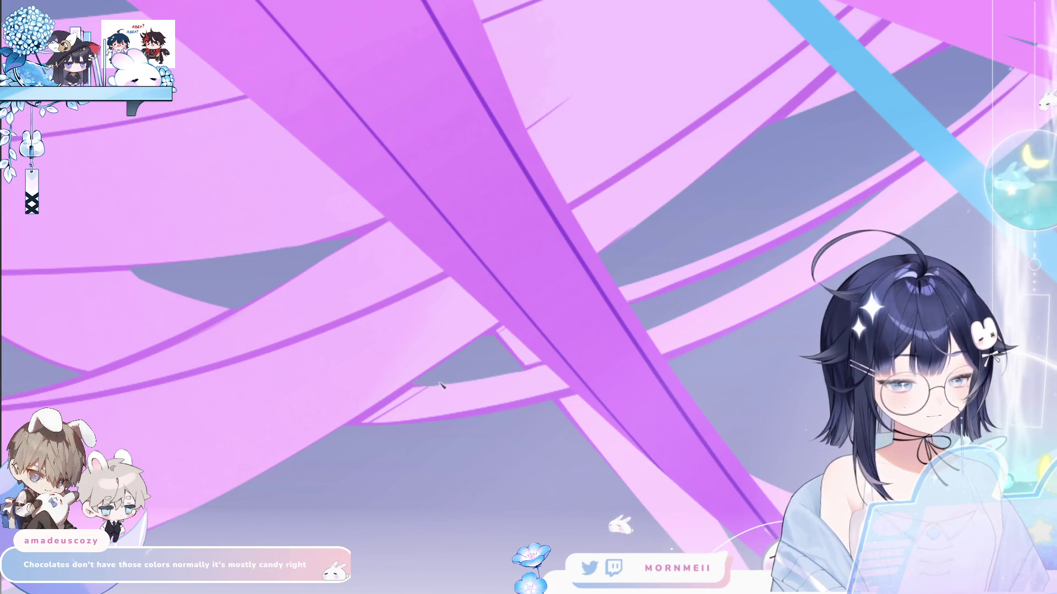
pyautogui.moveTo(440, 385); pyautogui.dragTo(507, 361)
pyautogui.moveTo(424, 389)
pyautogui.mouseDown()
pyautogui.moveTo(382, 376)
pyautogui.moveTo(526, 310)
pyautogui.mouseUp()
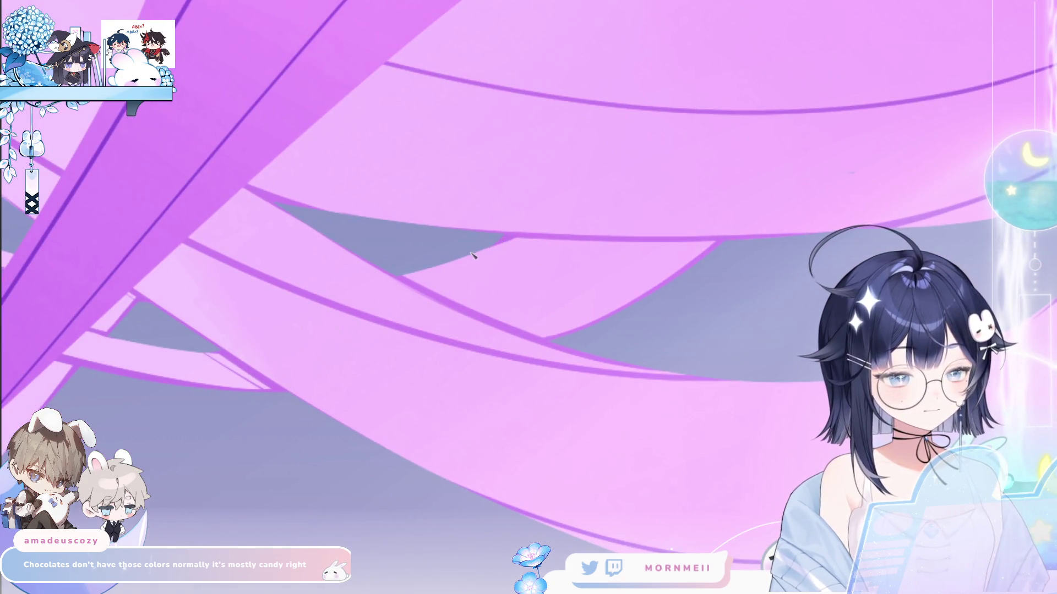
pyautogui.scroll(-5, 333, 347)
pyautogui.scroll(-5, 462, 302)
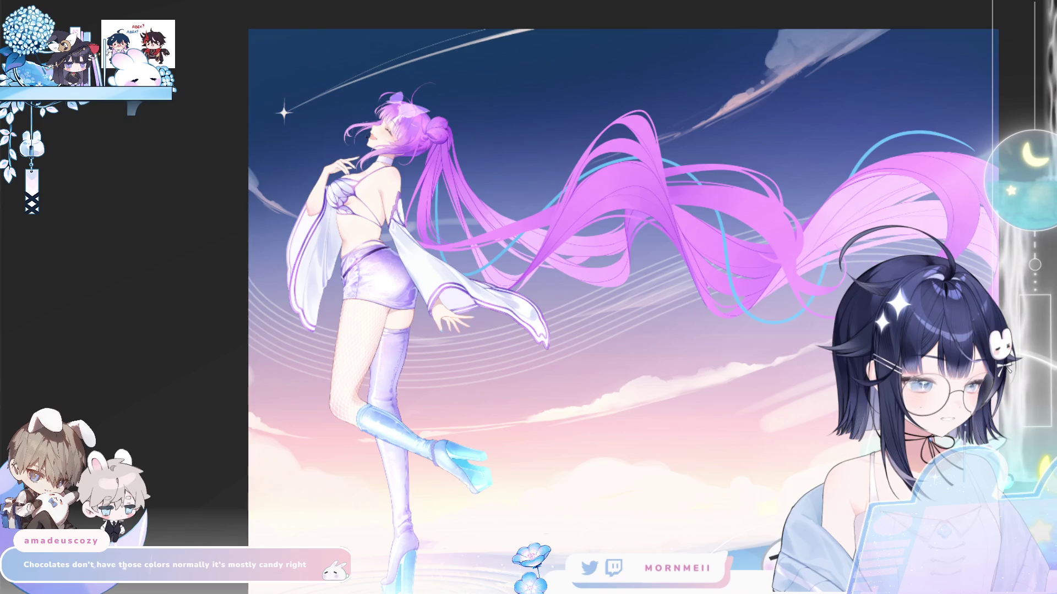
pyautogui.scroll(5, 326, 186)
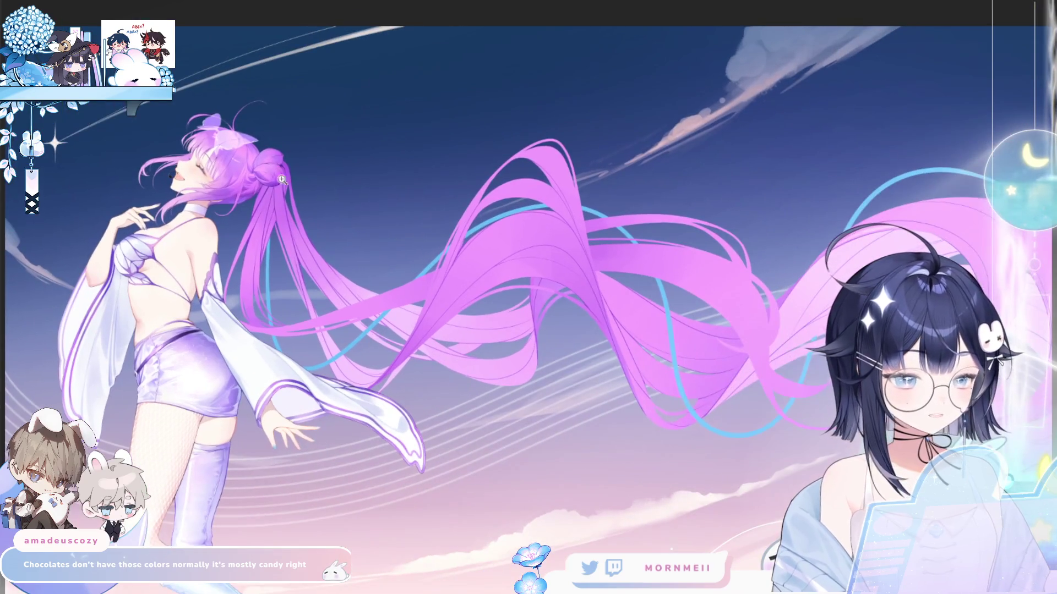
pyautogui.scroll(-5, 380, 163)
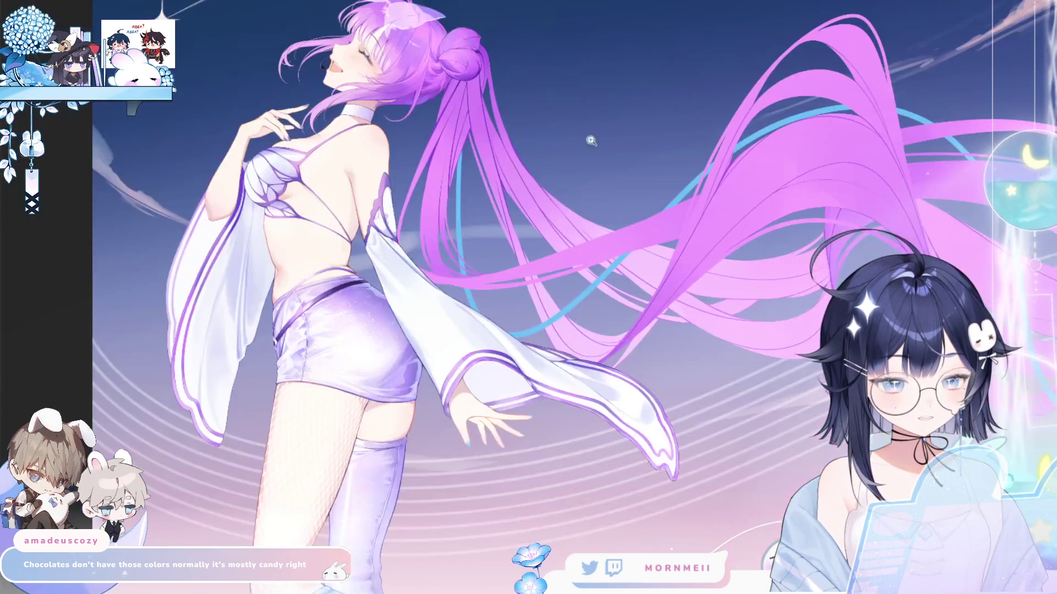
pyautogui.scroll(5, 385, 232)
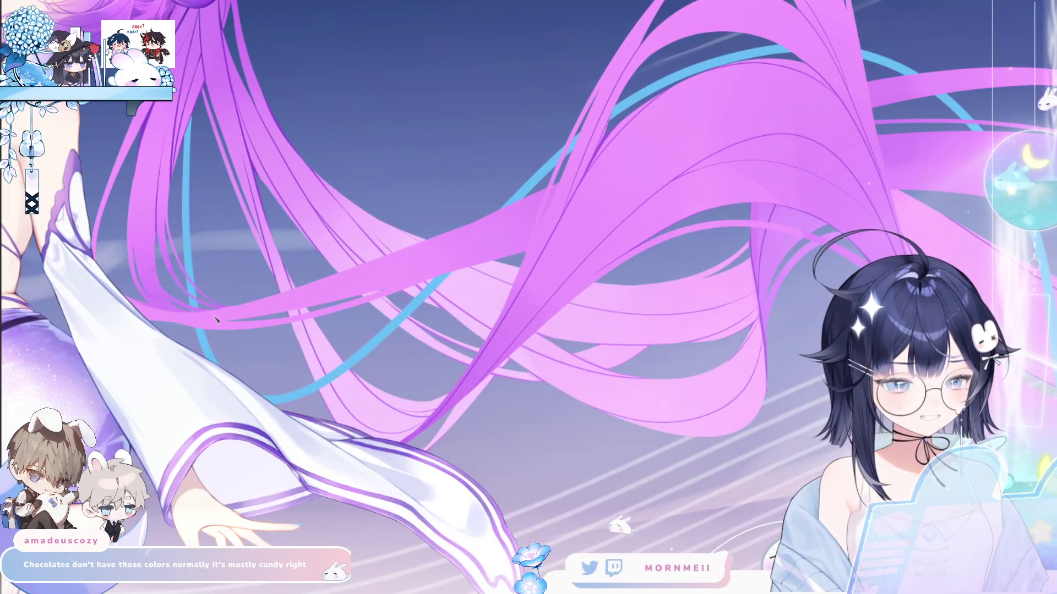
pyautogui.click(144, 287)
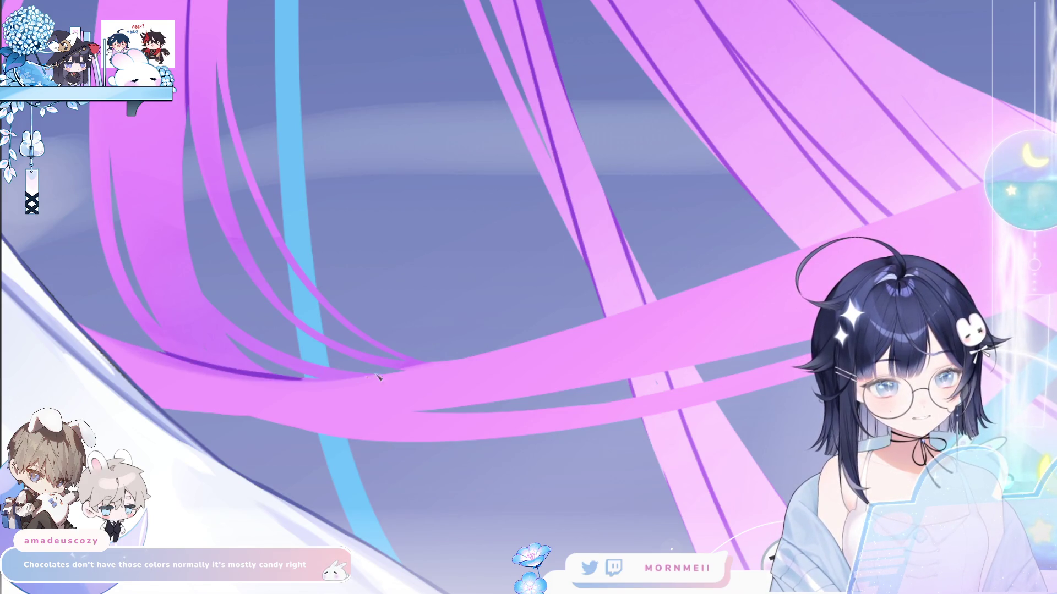
pyautogui.moveTo(165, 358); pyautogui.dragTo(433, 349)
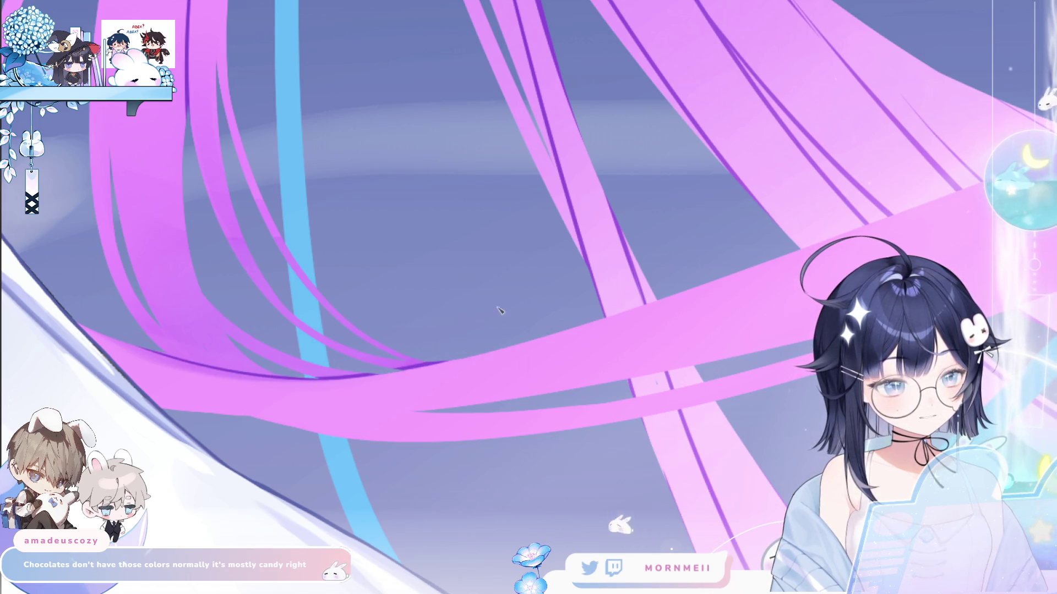
# - Fit the canvas, then zoom in on the pink and blue ribbons and pan across them
pyautogui.hotkey('ctrl', '0')
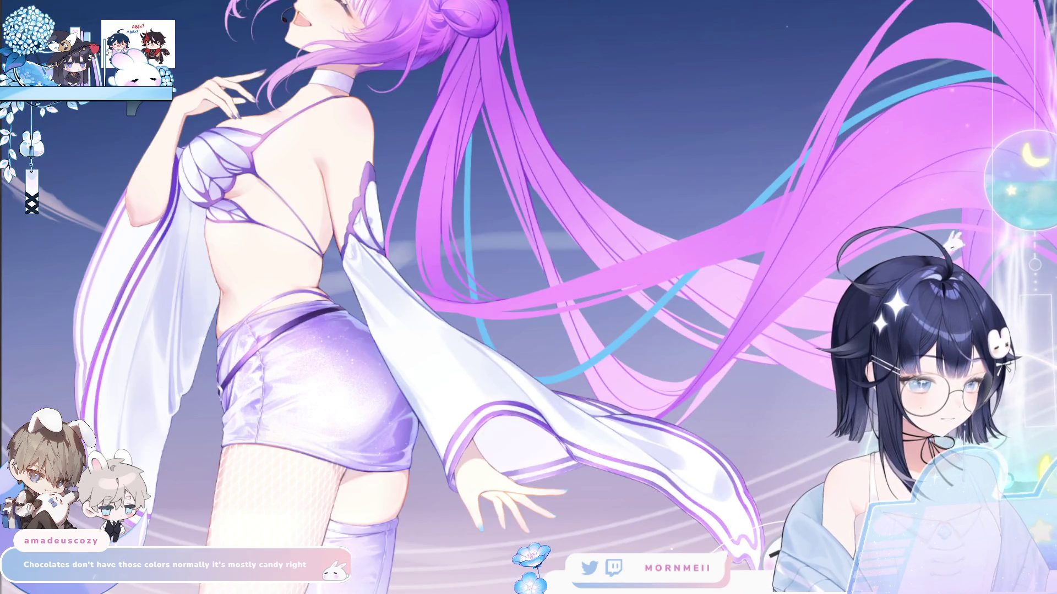
pyautogui.click(480, 296)
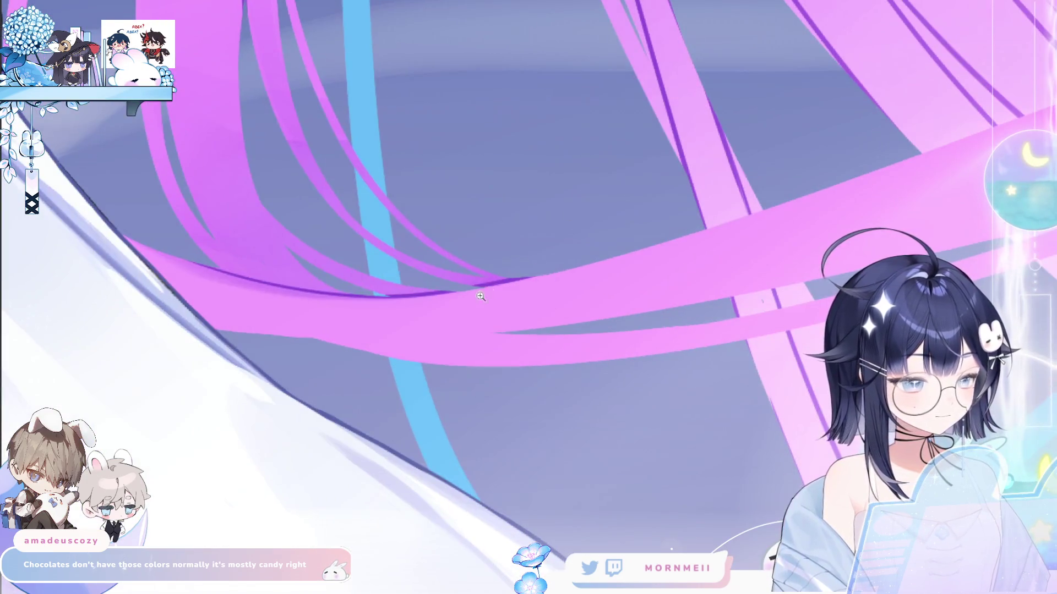
pyautogui.moveTo(481, 287); pyautogui.dragTo(128, 322)
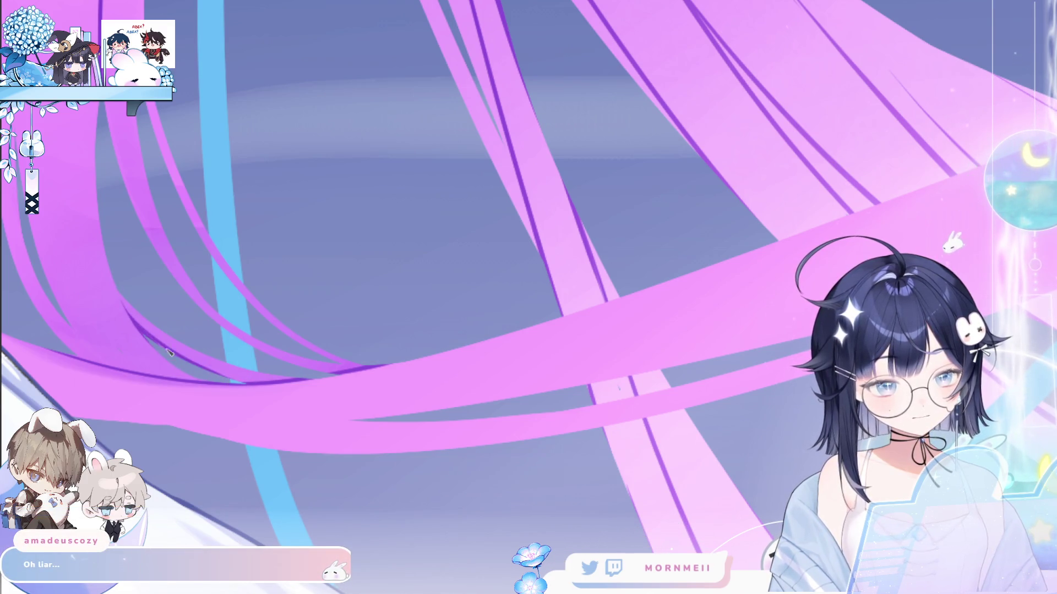
pyautogui.moveTo(60, 268); pyautogui.dragTo(209, 220)
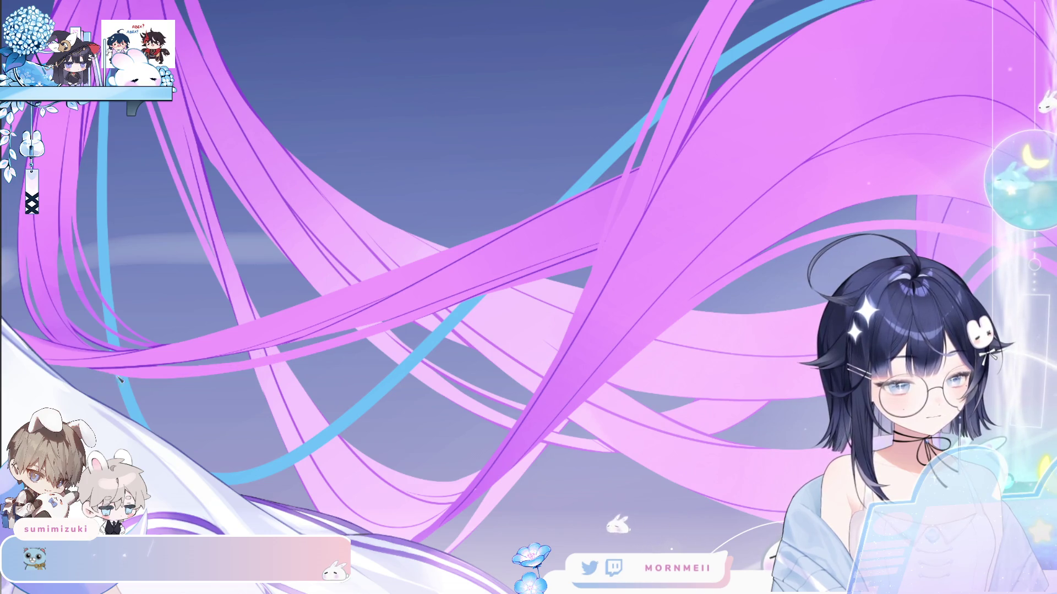
pyautogui.click(411, 336)
pyautogui.click(411, 335)
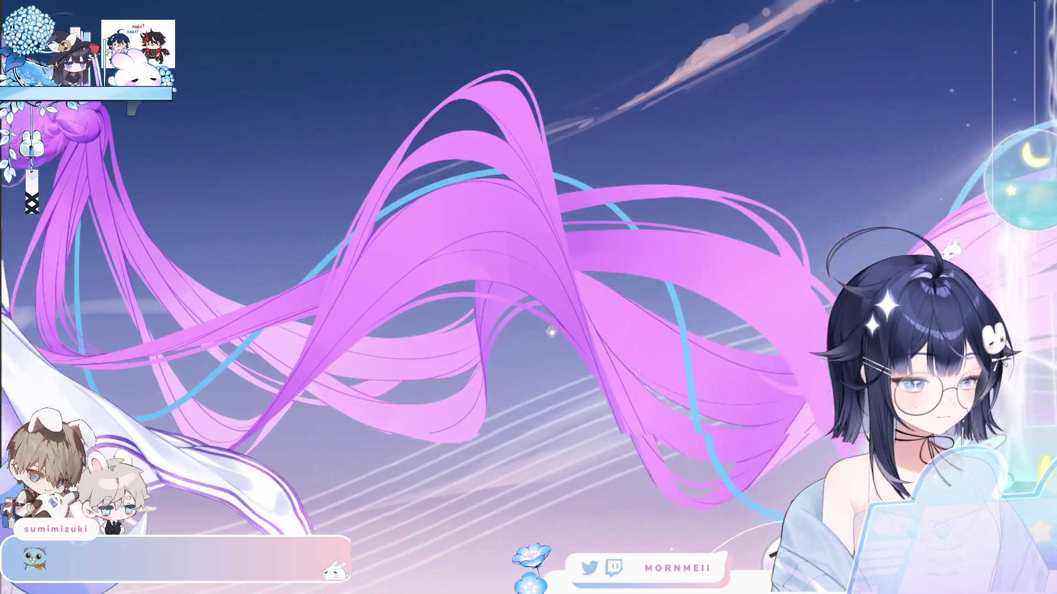
pyautogui.click(517, 285)
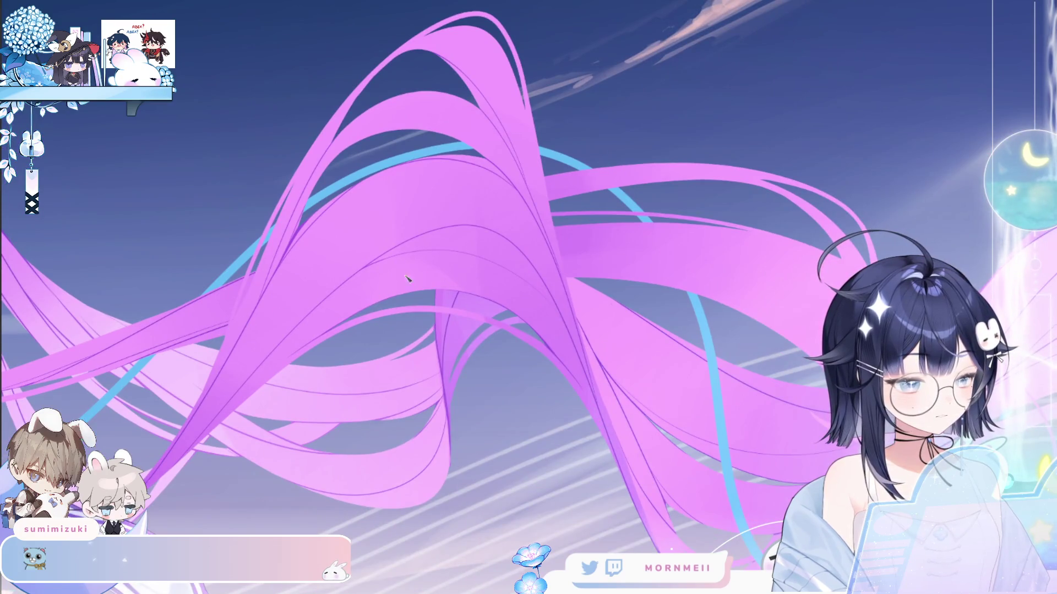
pyautogui.click(645, 238)
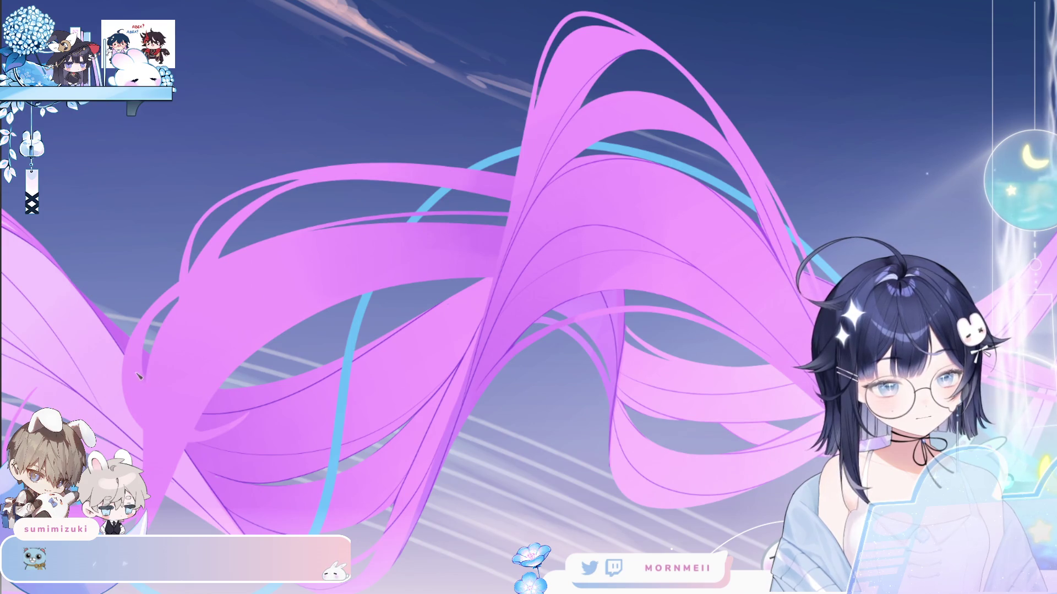
pyautogui.click(183, 363)
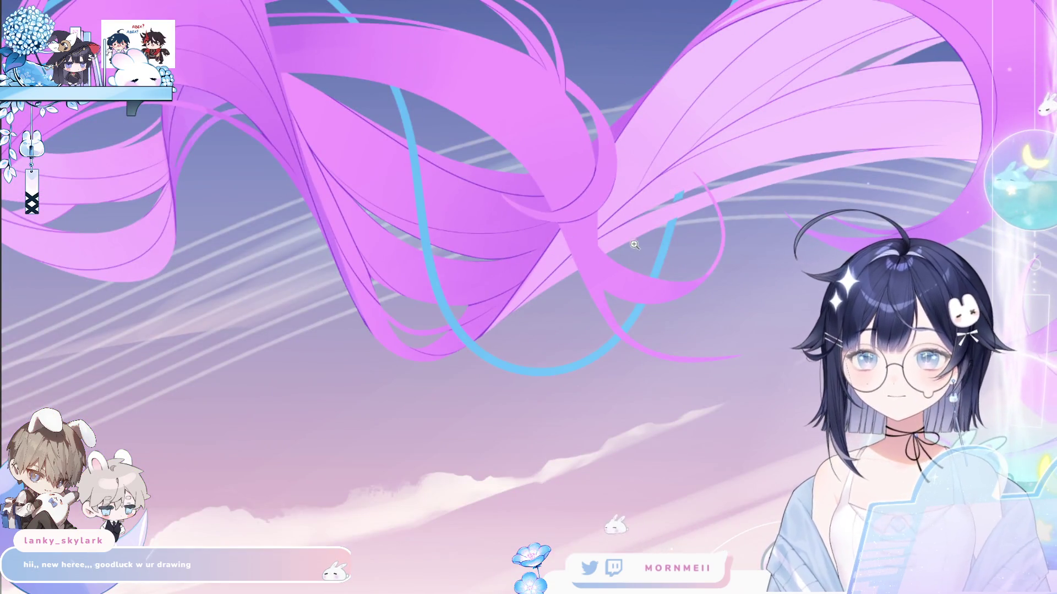
# - Zoom in on the pink ribbons, enlarge the brush to about 230 px, then fit the canvas
pyautogui.click(635, 245)
pyautogui.click(635, 244)
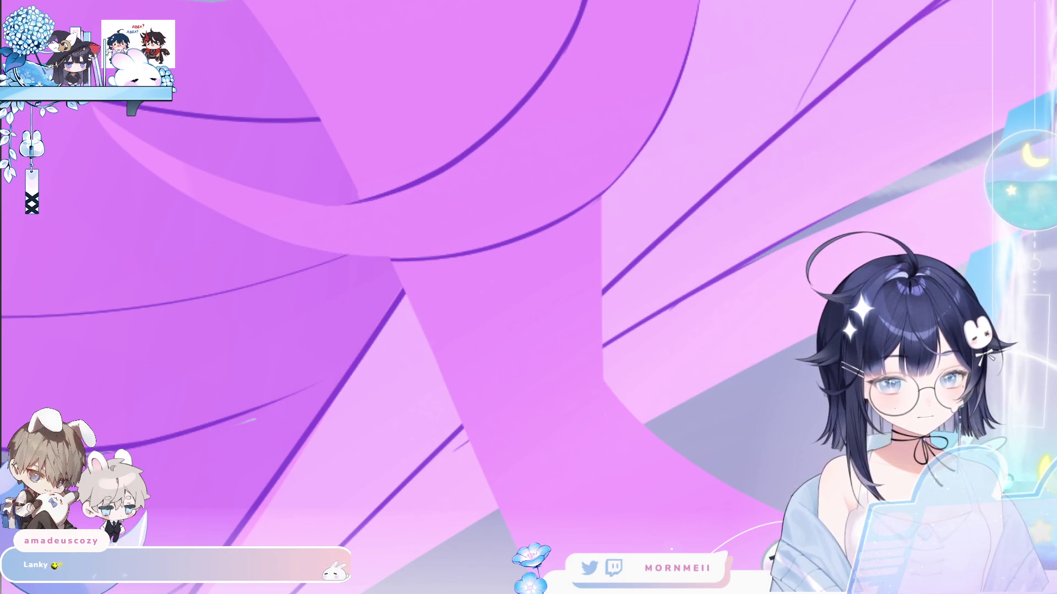
pyautogui.moveTo(529, 298)
pyautogui.mouseDown()
pyautogui.moveTo(401, 356)
pyautogui.moveTo(575, 380)
pyautogui.mouseUp()
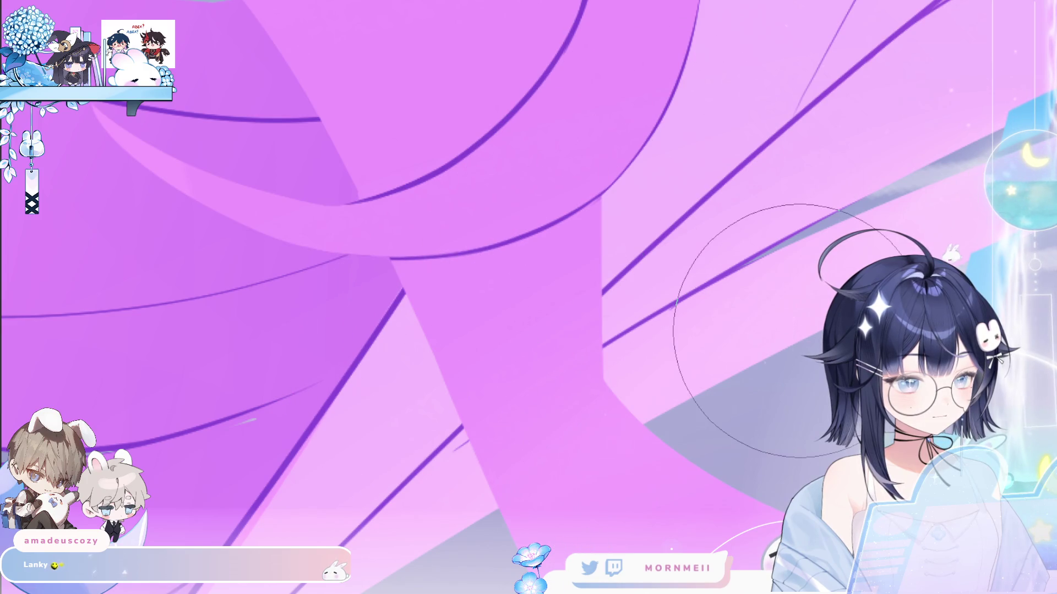
pyautogui.hotkey('ctrl', '0')
pyautogui.hotkey('ctrl', '0')
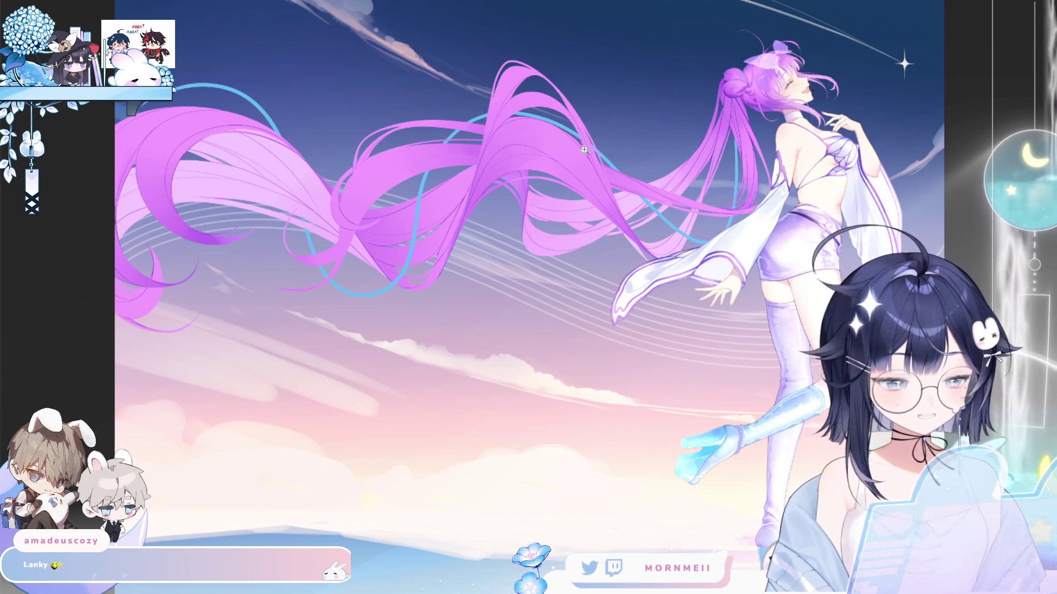
pyautogui.scroll(10, 366, 193)
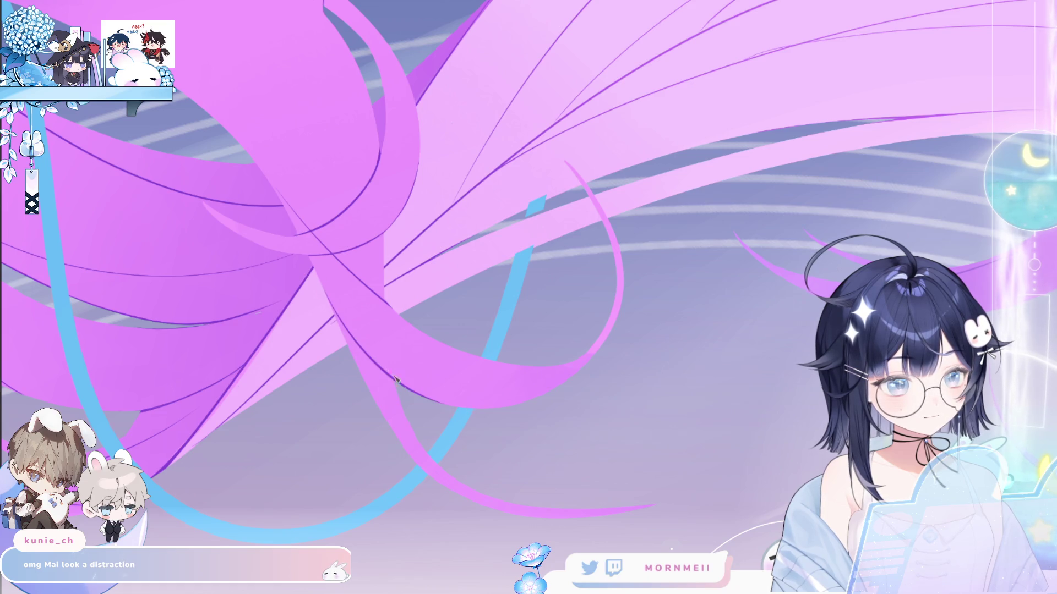
pyautogui.click(532, 281)
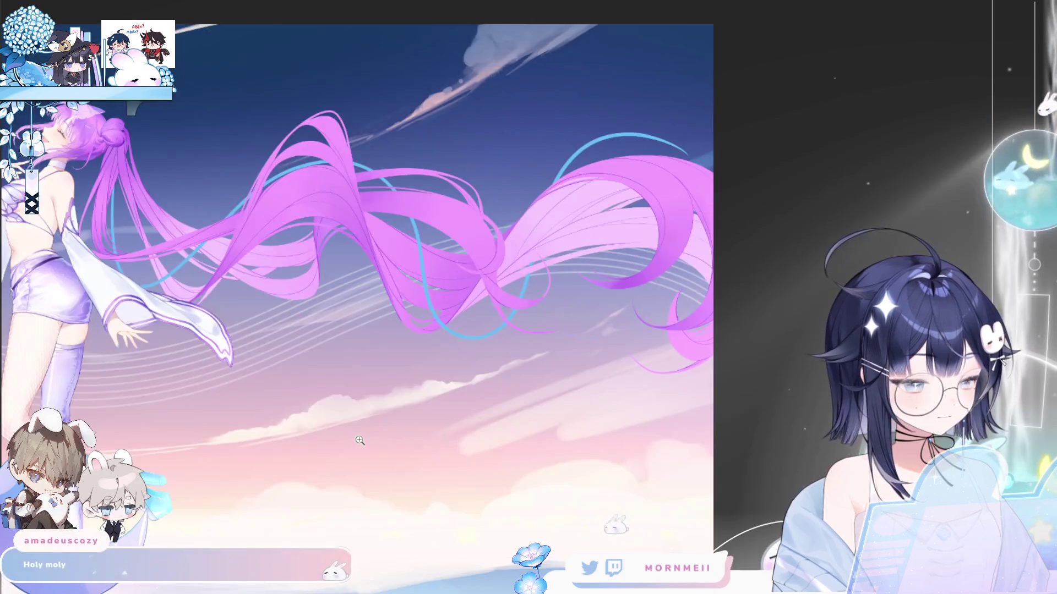
pyautogui.click(533, 254)
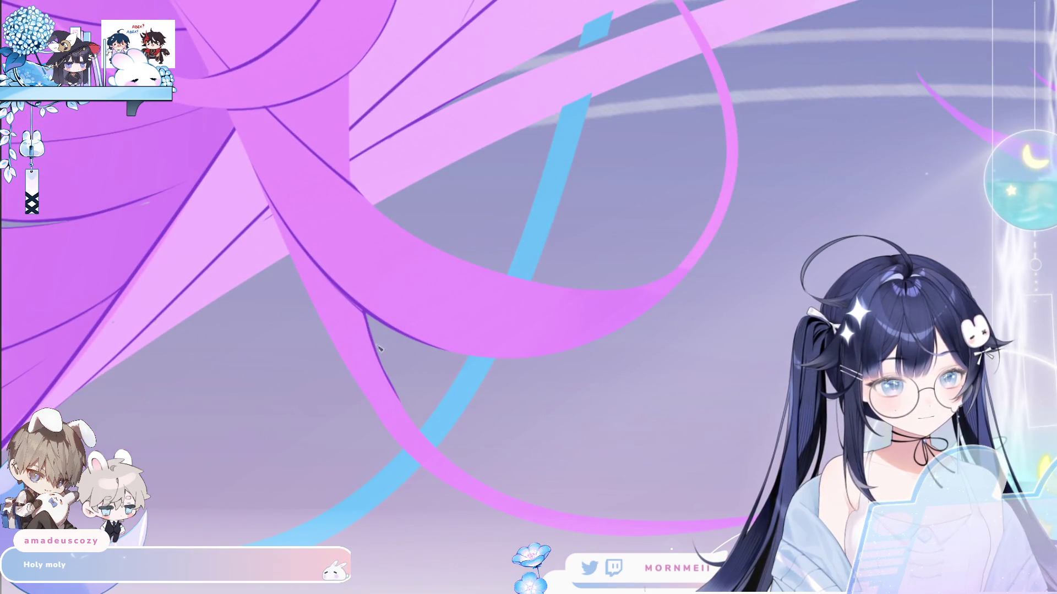
pyautogui.click(337, 267)
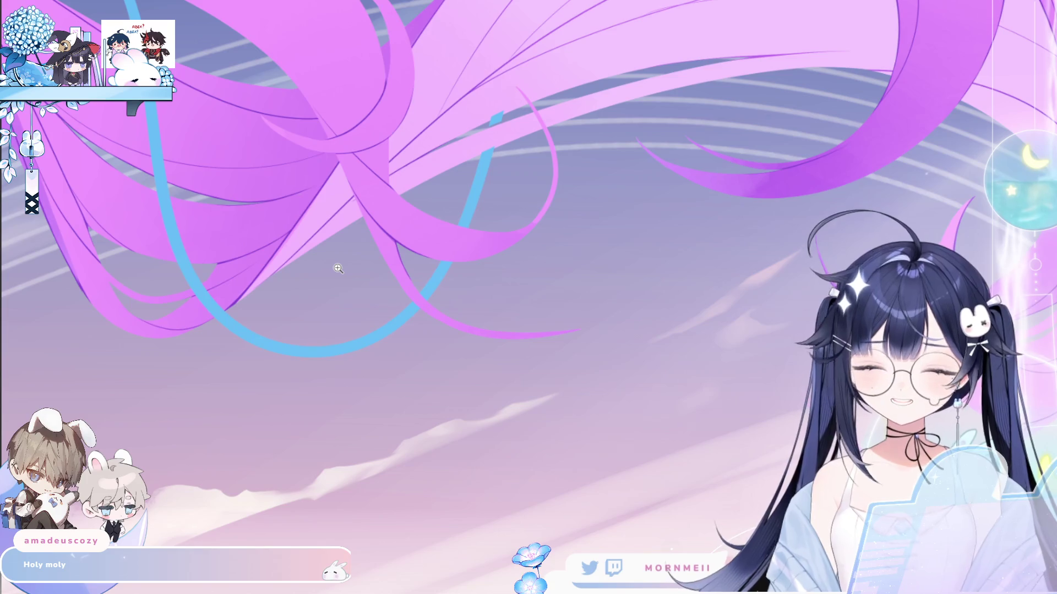
pyautogui.click(410, 252)
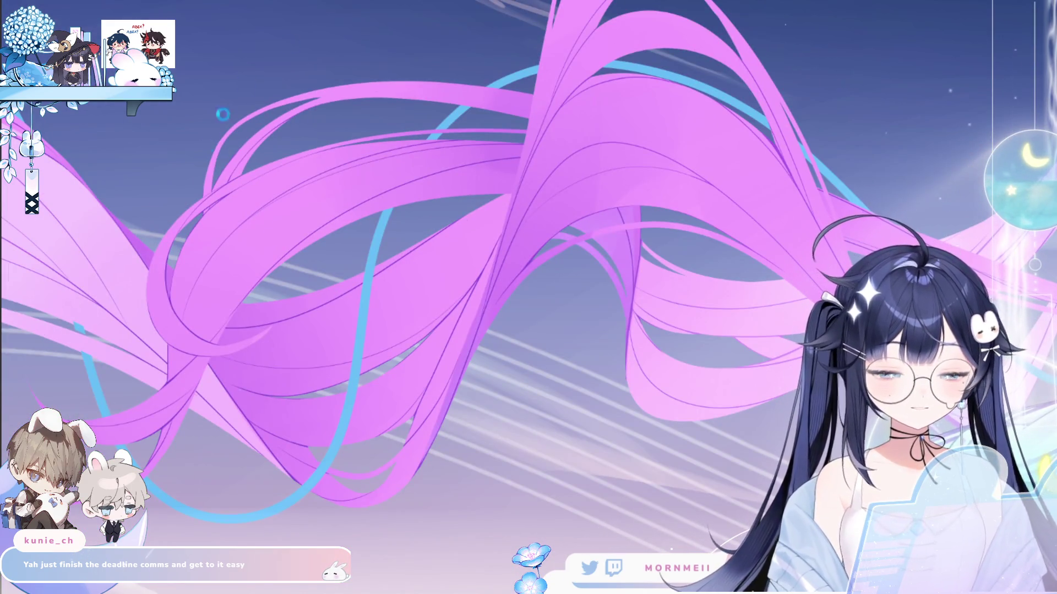
# - Zoom into the purple ribbon image, then enlarge the game screenshot to fill the view
pyautogui.click(206, 192)
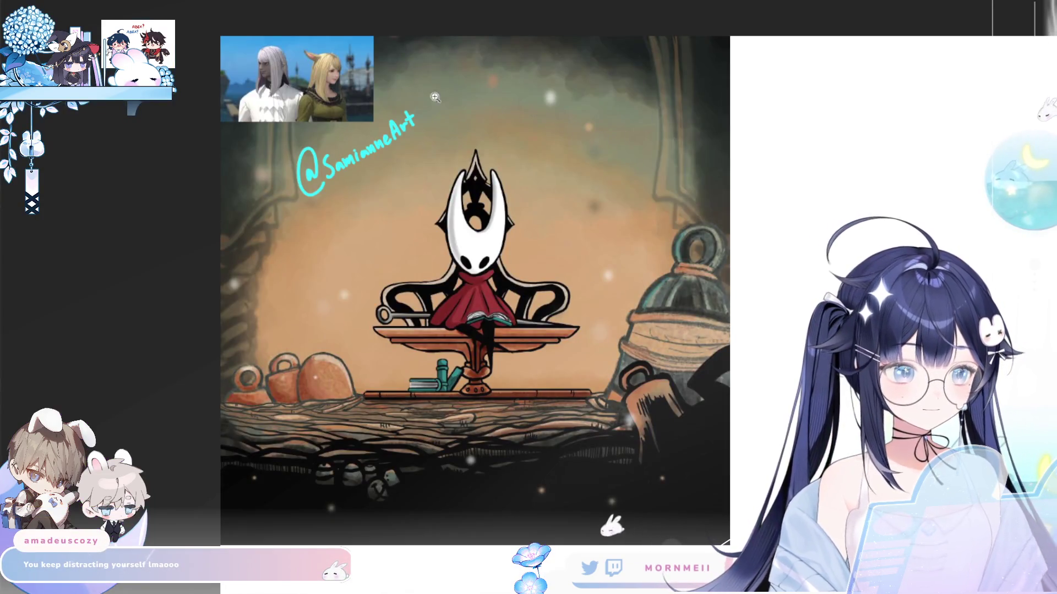
pyautogui.click(250, 37)
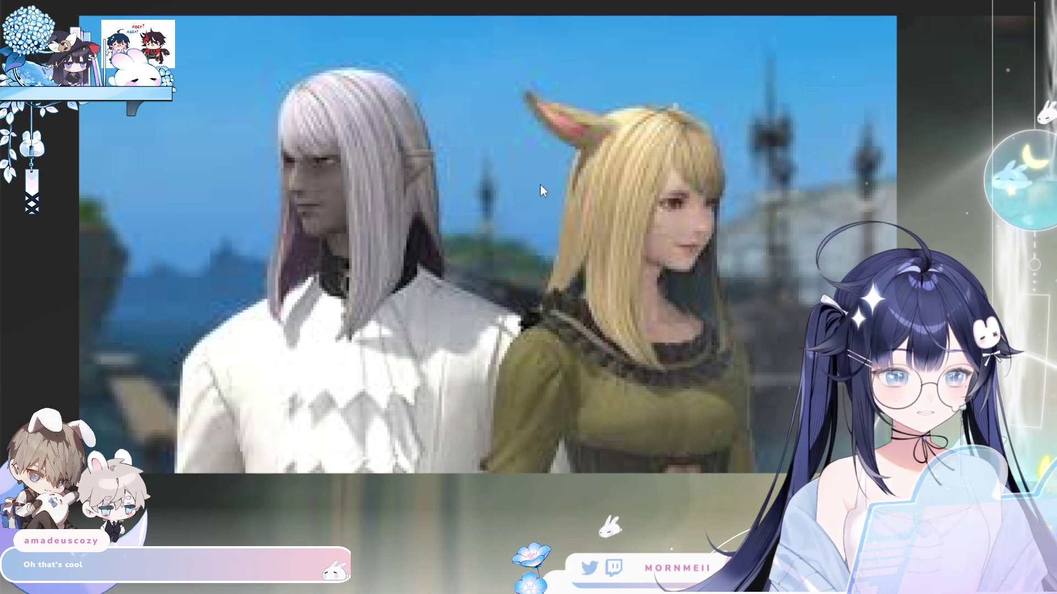
# - Close the enlarged game screenshot with Escape to return to the ribbon close-up
pyautogui.press('Escape')
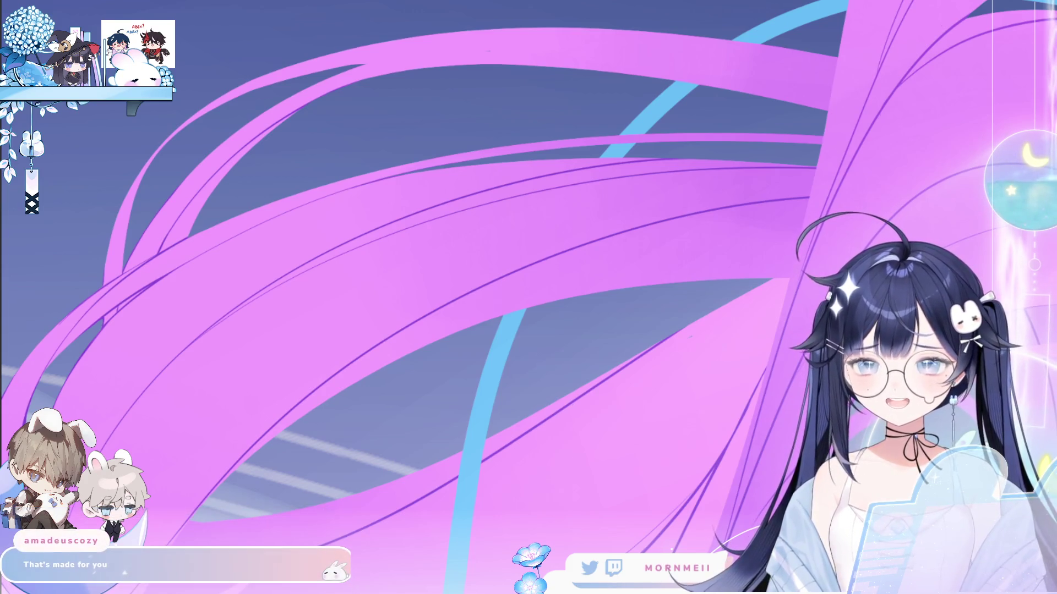
pyautogui.keyDown('ctrl'); pyautogui.scroll(-5, 391, 272); pyautogui.keyUp('ctrl')
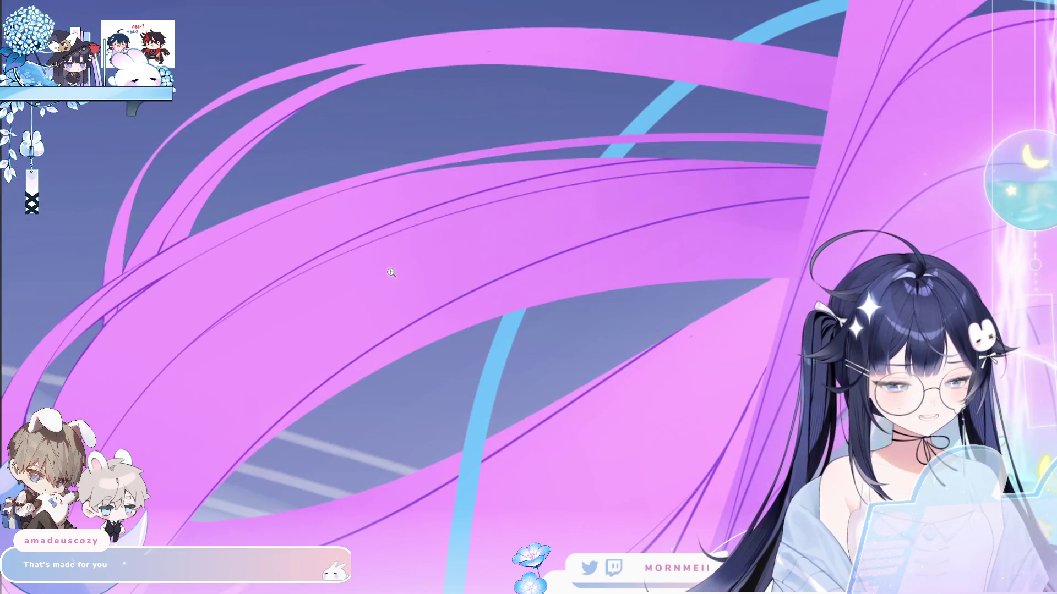
pyautogui.keyDown('ctrl'); pyautogui.scroll(5, 422, 296); pyautogui.keyUp('ctrl')
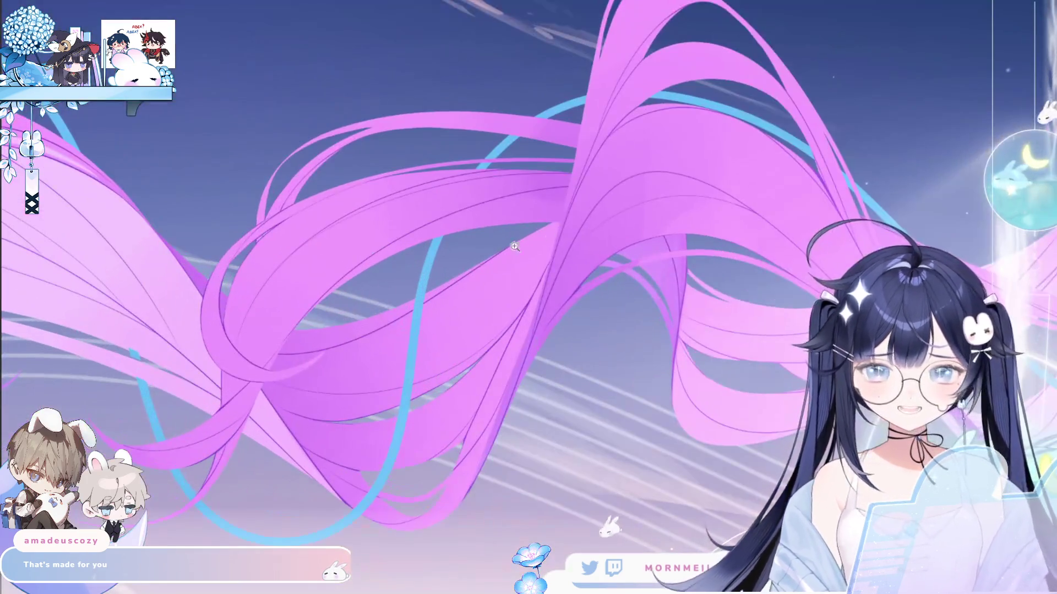
pyautogui.hscroll(6, 276, 269)
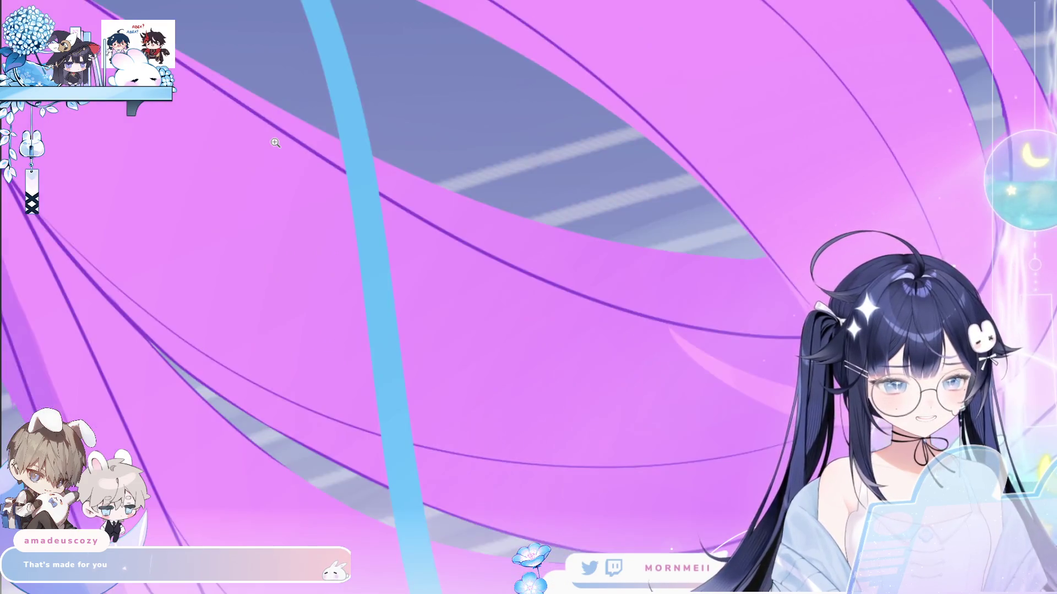
pyautogui.hscroll(5, 365, 274)
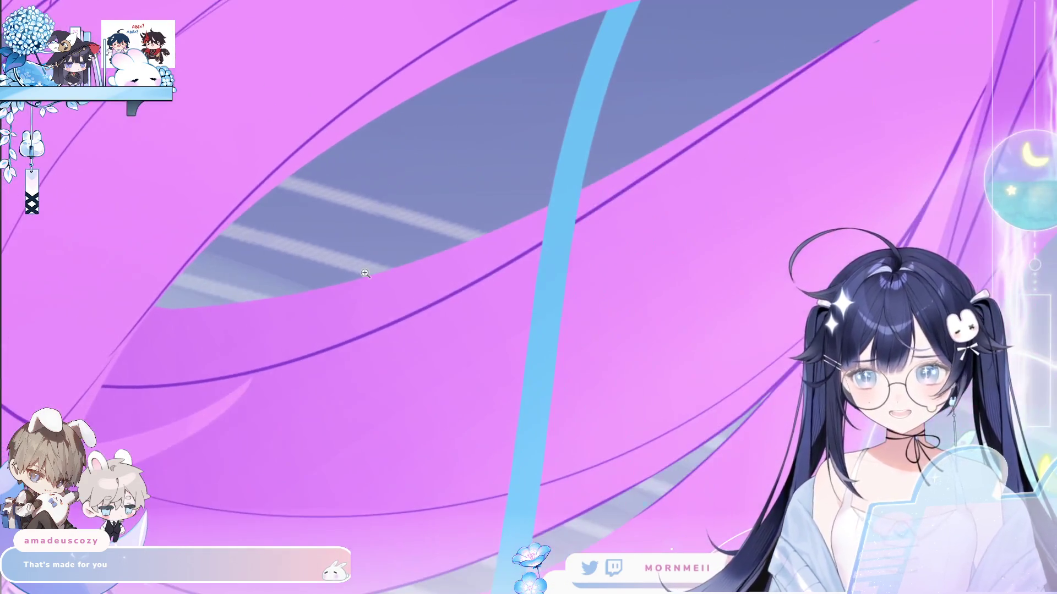
pyautogui.hscroll(6, 212, 278)
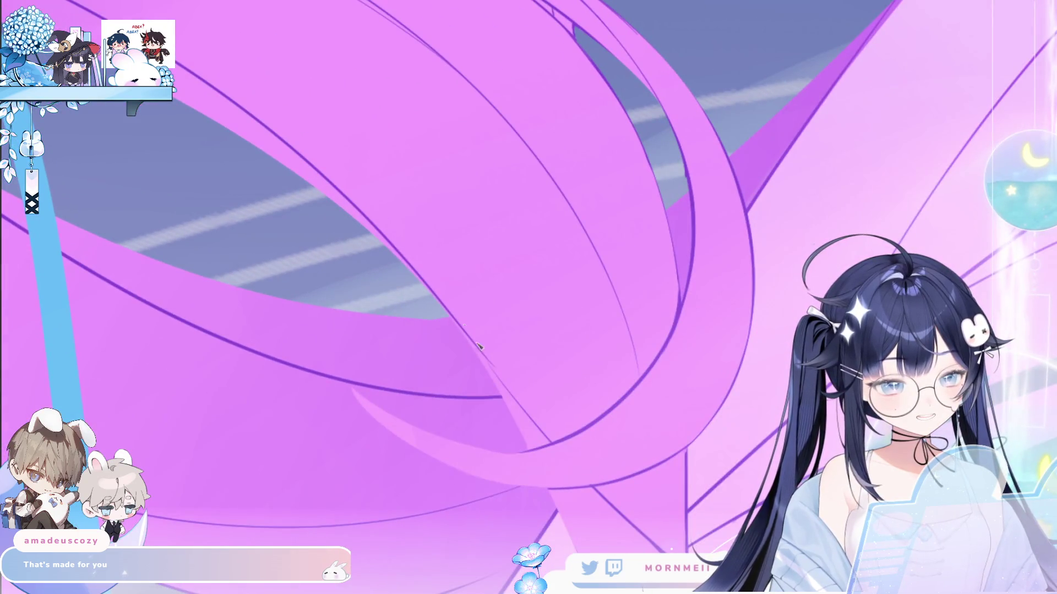
pyautogui.click(440, 291)
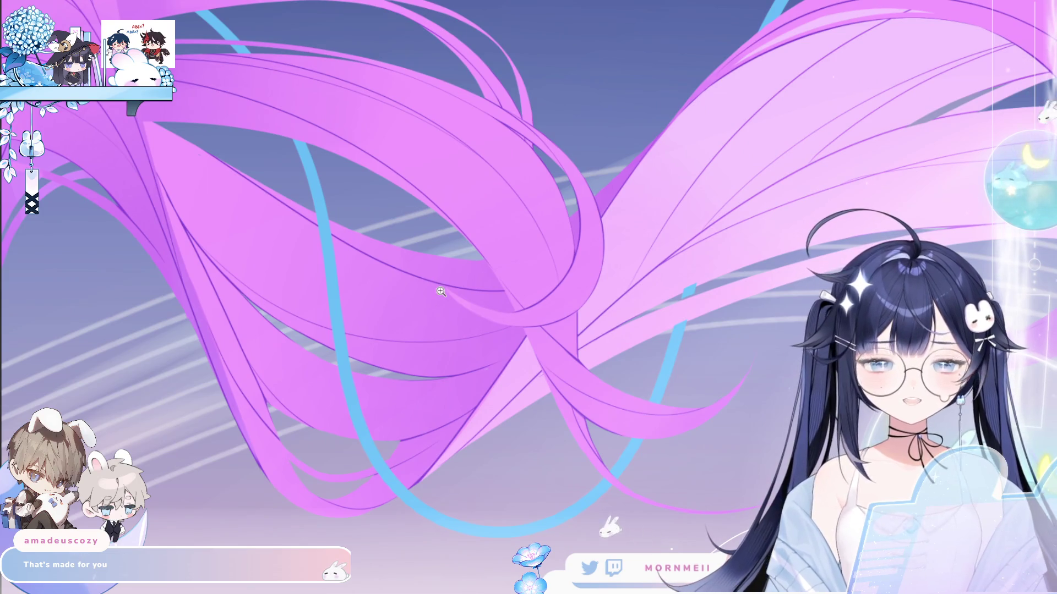
pyautogui.scroll(-3, 412, 214)
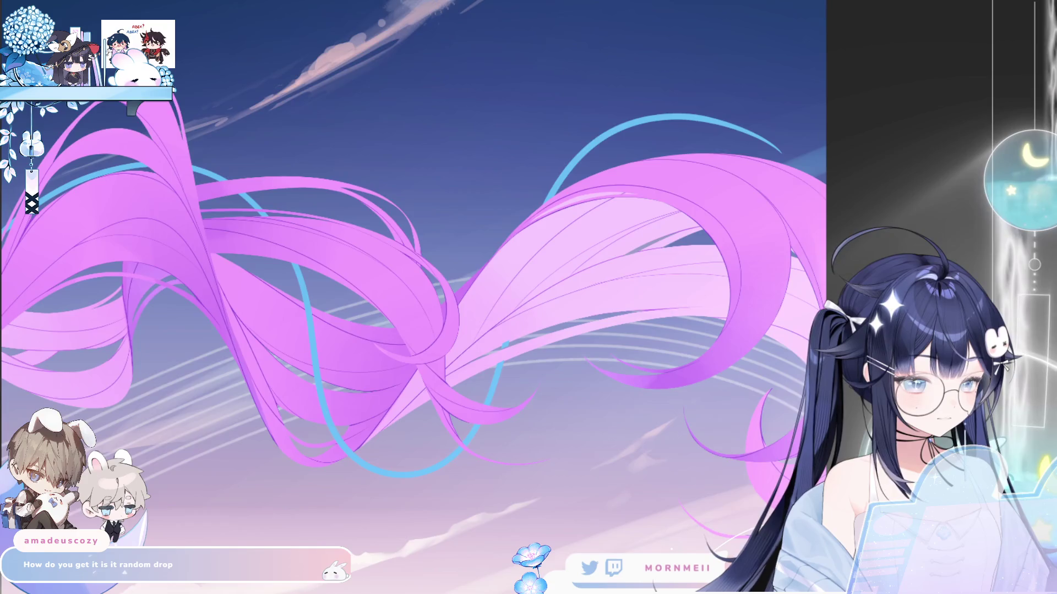
pyautogui.scroll(4, 387, 234)
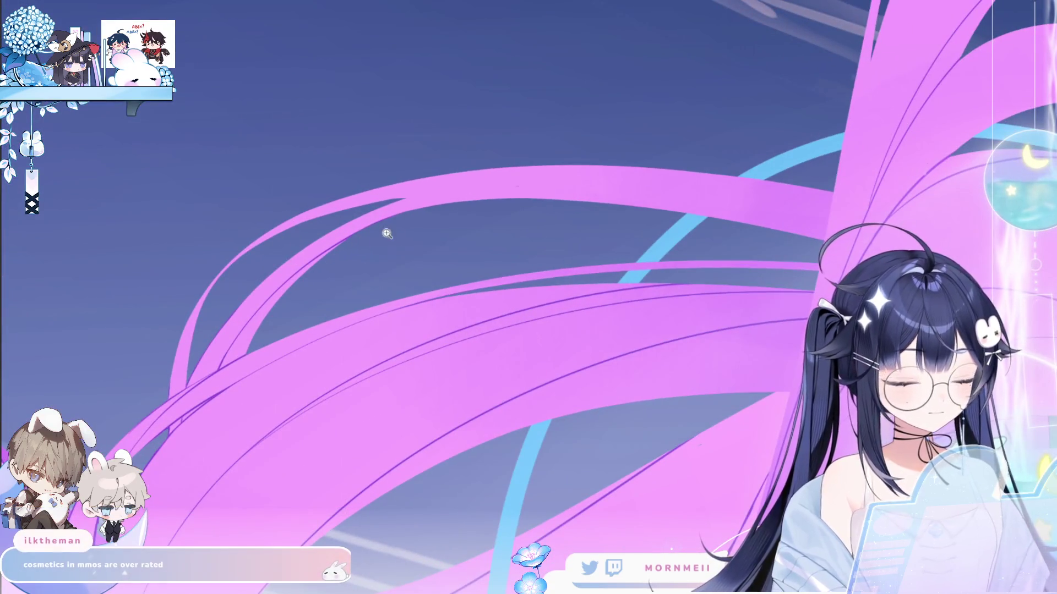
pyautogui.scroll(4, 381, 250)
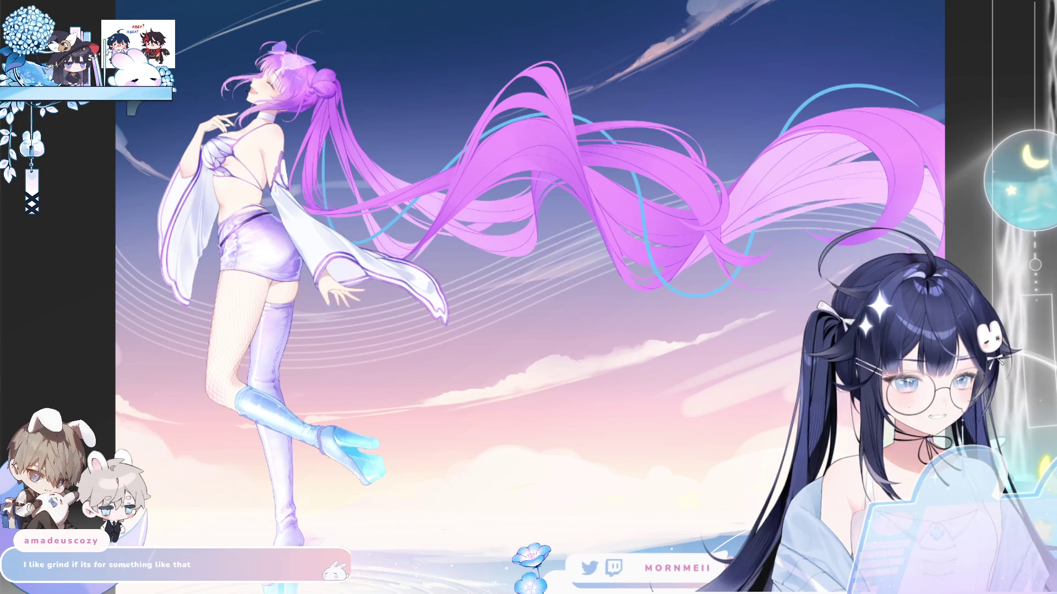
pyautogui.click(448, 94)
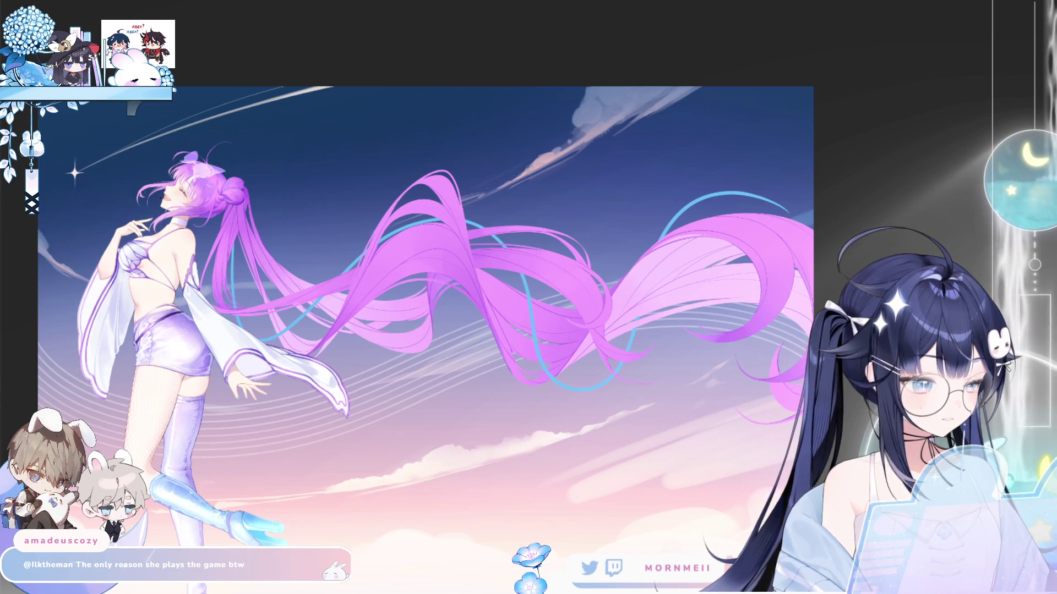
pyautogui.click(232, 193)
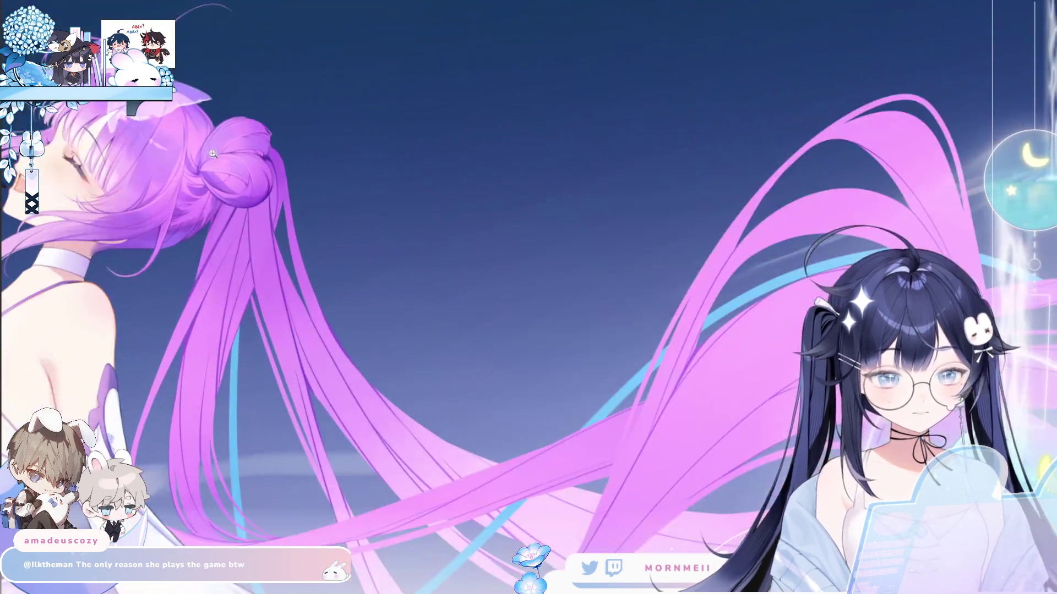
# - With a smaller brush, soften the dark line and darken the shading on strands below the bun
pyautogui.click(244, 124)
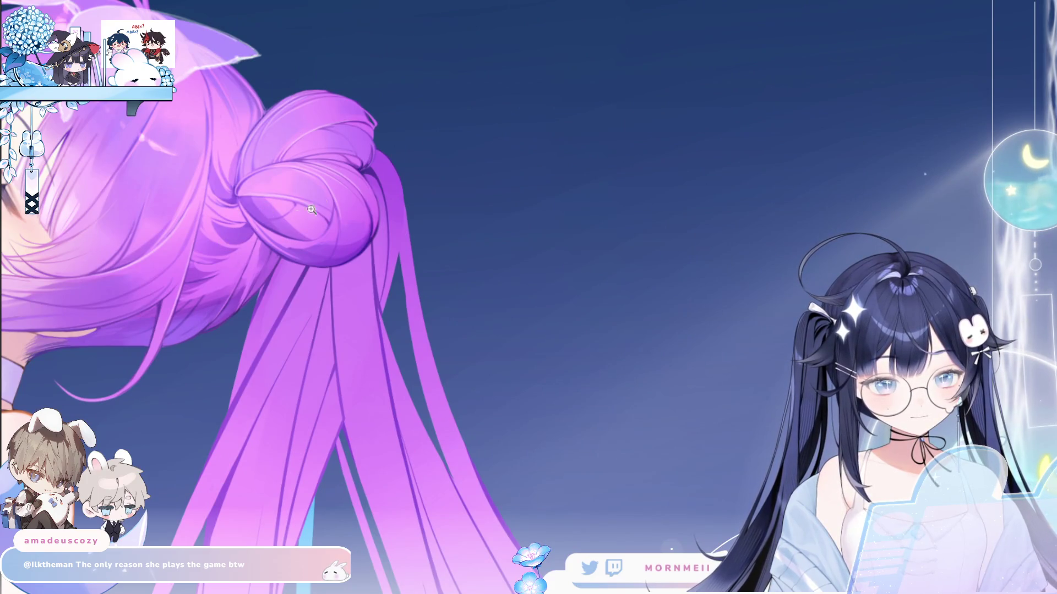
pyautogui.scroll(-2, 311, 209)
pyautogui.press('[')
pyautogui.press('[')
pyautogui.press('[')
pyautogui.moveTo(410, 425)
pyautogui.mouseDown()
pyautogui.moveTo(424, 247)
pyautogui.moveTo(414, 368)
pyautogui.mouseUp()
pyautogui.press('h')
pyautogui.press('h')
pyautogui.moveTo(434, 287)
pyautogui.mouseDown()
pyautogui.moveTo(472, 273)
pyautogui.moveTo(482, 185)
pyautogui.mouseUp()
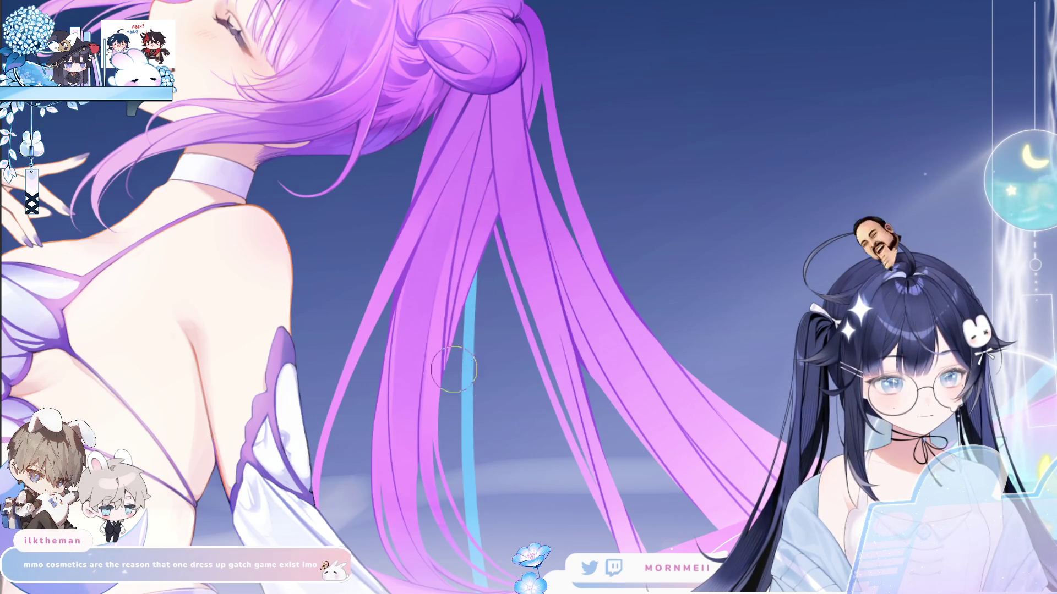
pyautogui.moveTo(454, 368); pyautogui.dragTo(460, 365)
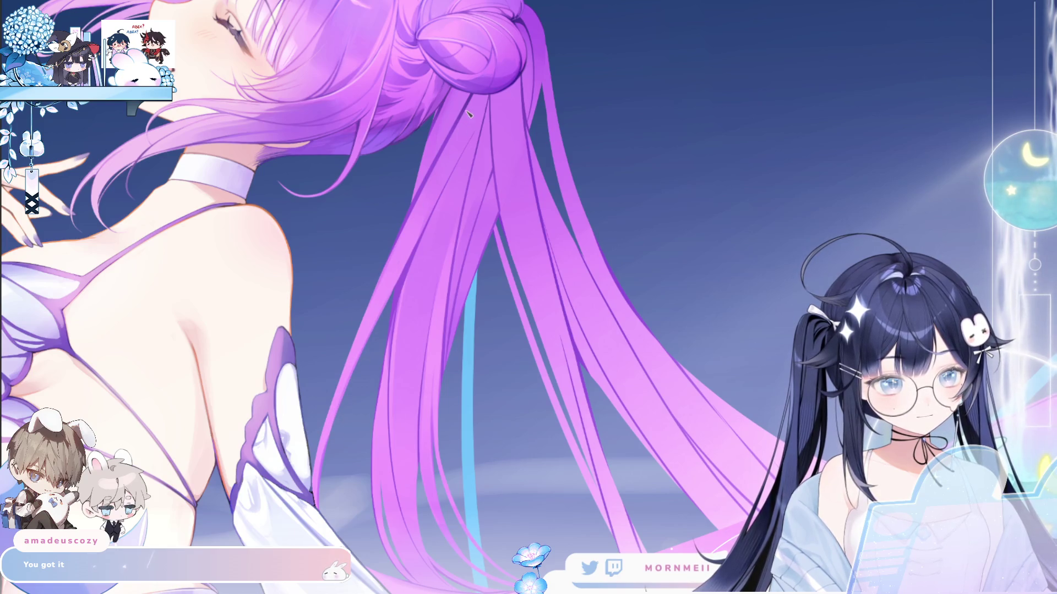
pyautogui.click(444, 156)
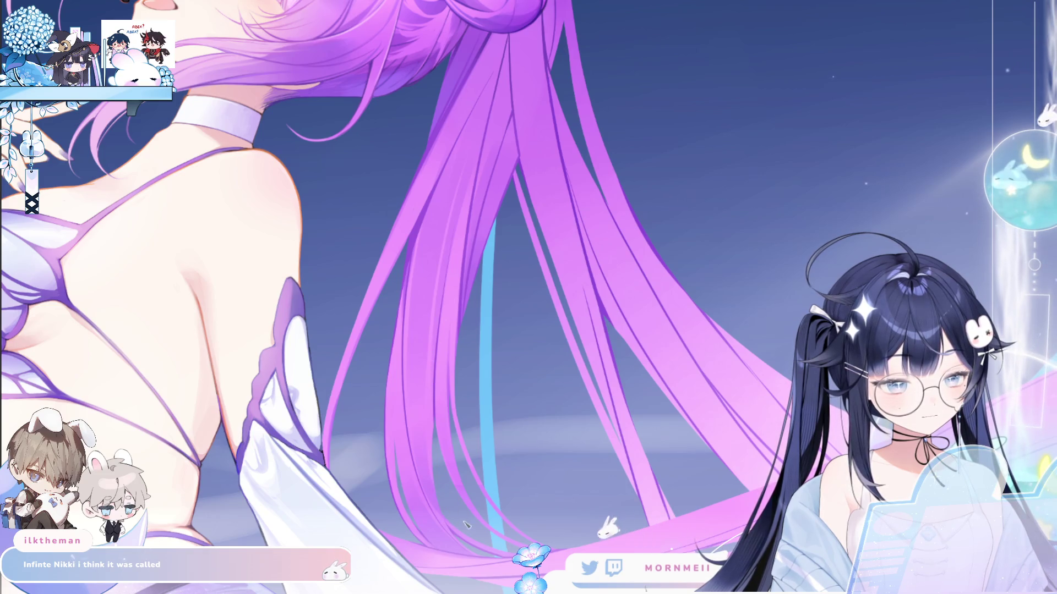
pyautogui.click(426, 480)
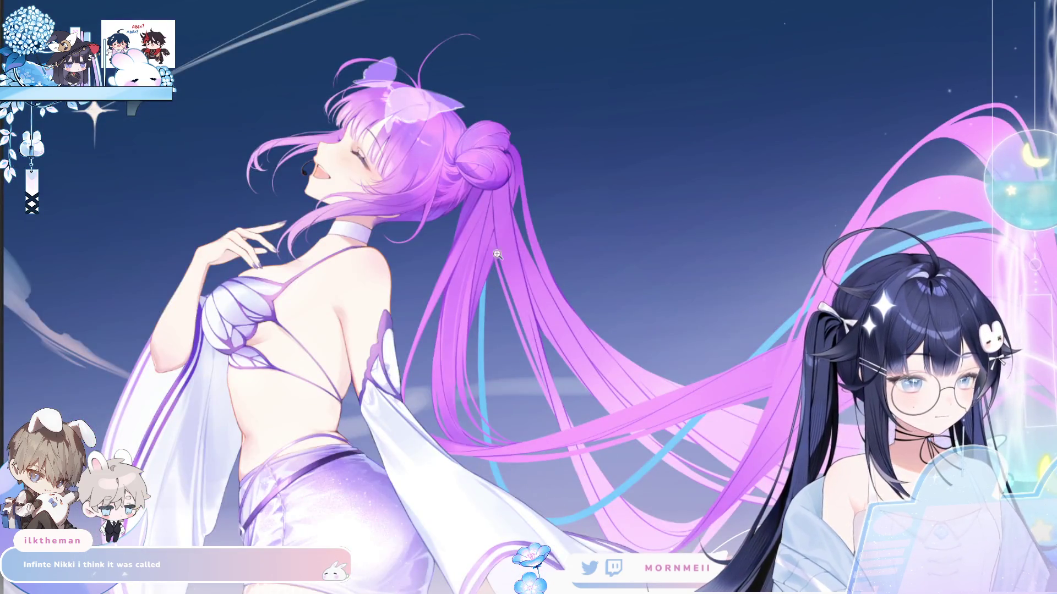
pyautogui.click(497, 255)
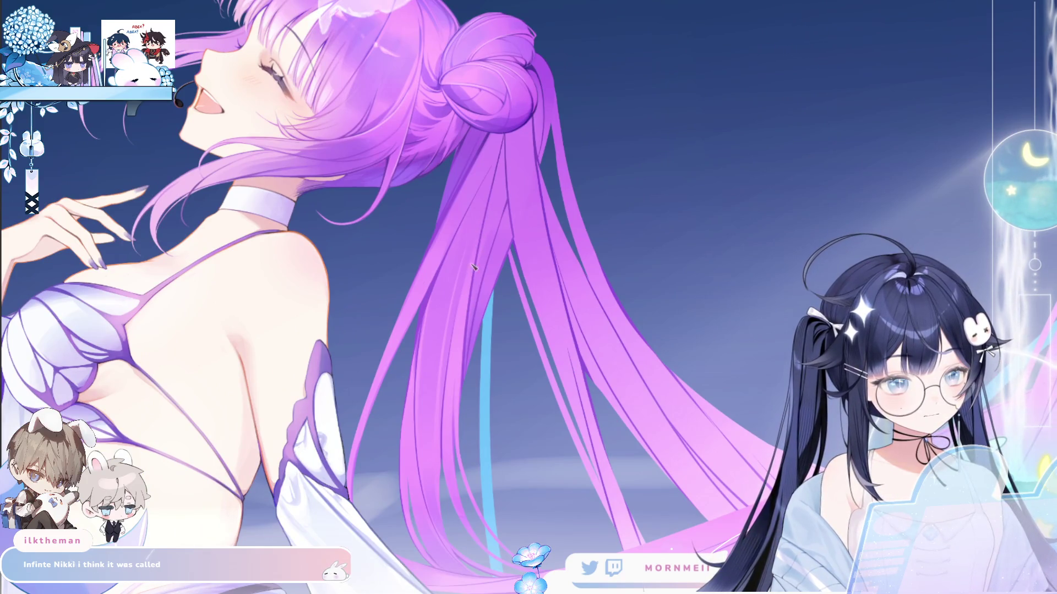
pyautogui.click(487, 290)
pyautogui.press('h')
pyautogui.press('h')
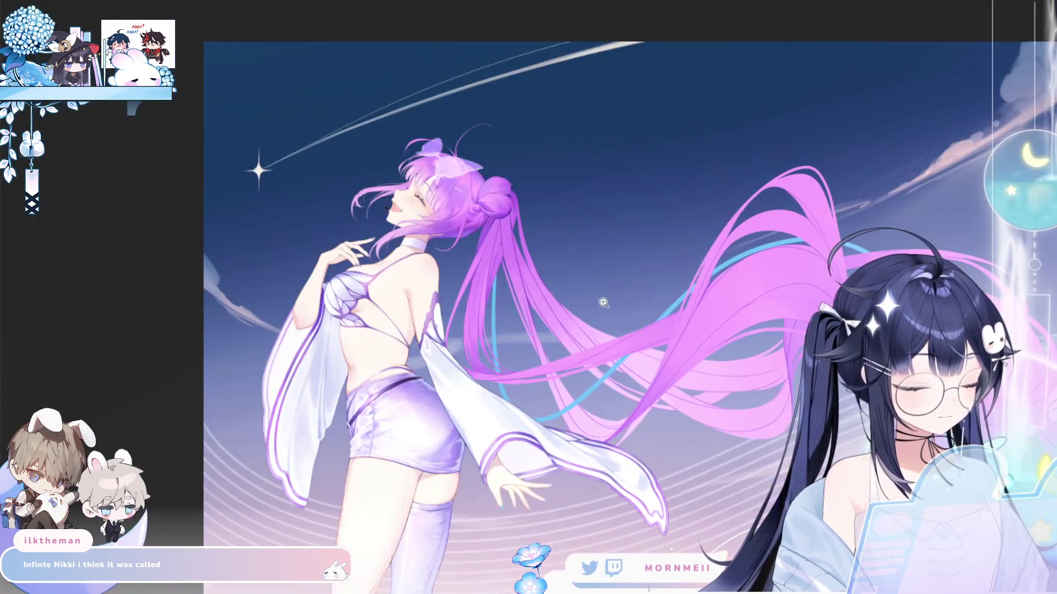
pyautogui.click(509, 310)
pyautogui.click(509, 310)
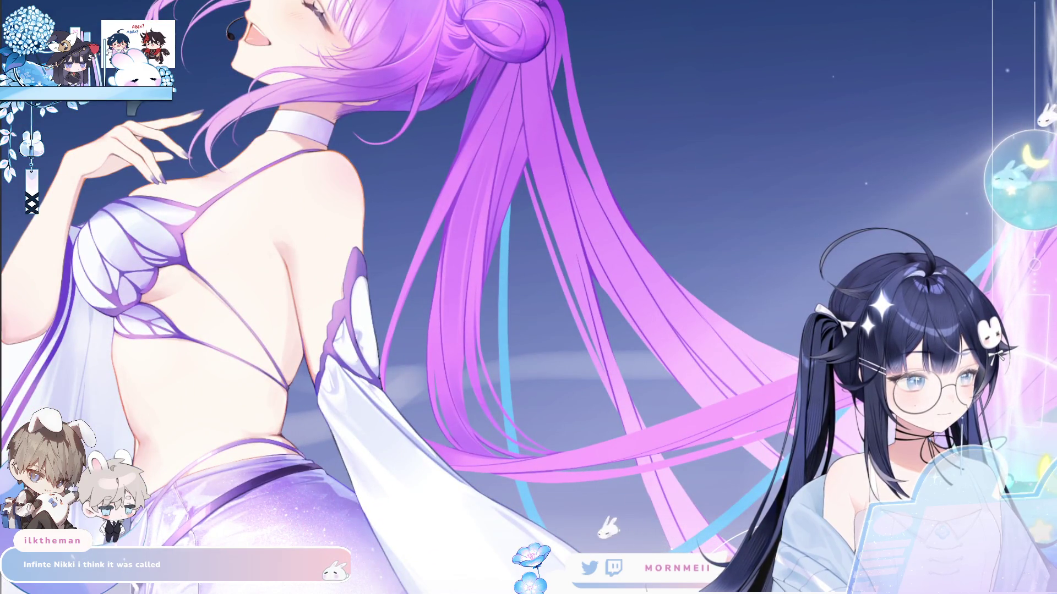
pyautogui.click(604, 284)
pyautogui.press('Right')
pyautogui.click(309, 218)
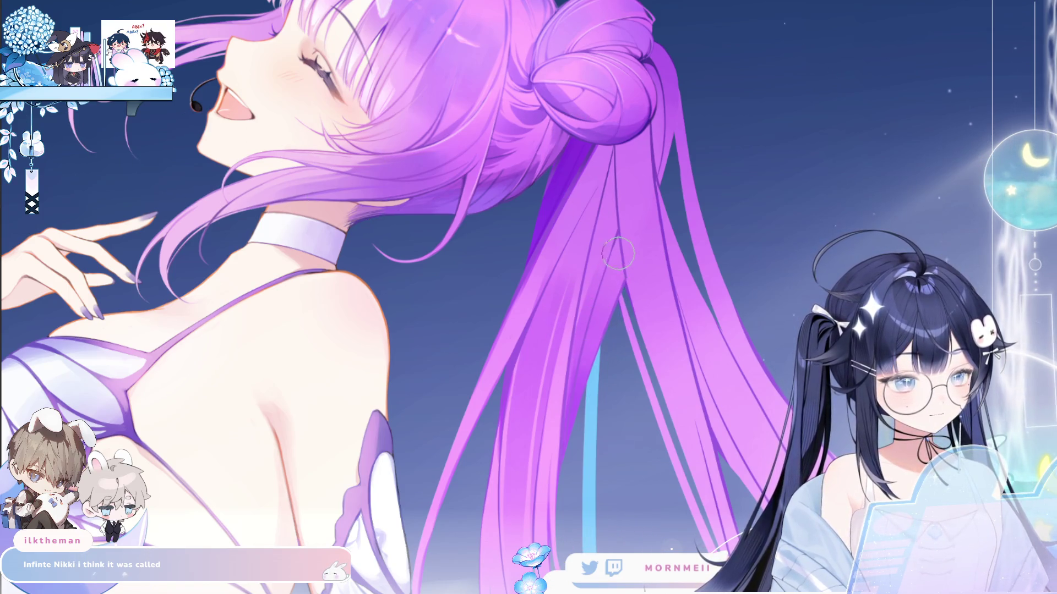
# - Add a light highlight stroke on the twin tail, then flip the canvas horizontally to check balance
pyautogui.moveTo(620, 245); pyautogui.dragTo(649, 208)
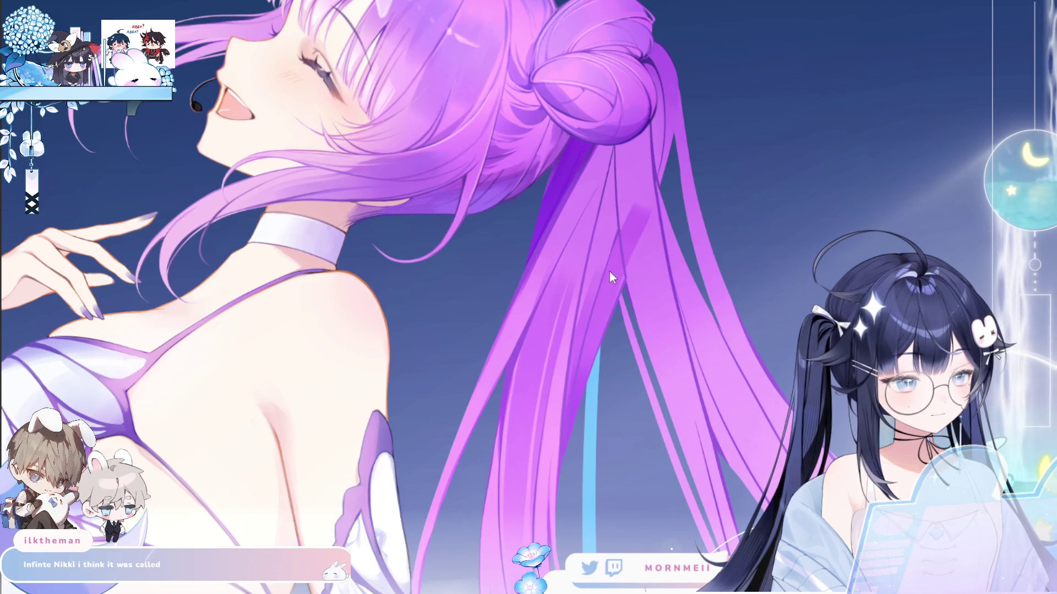
pyautogui.press(']')
pyautogui.press(']')
pyautogui.press(']')
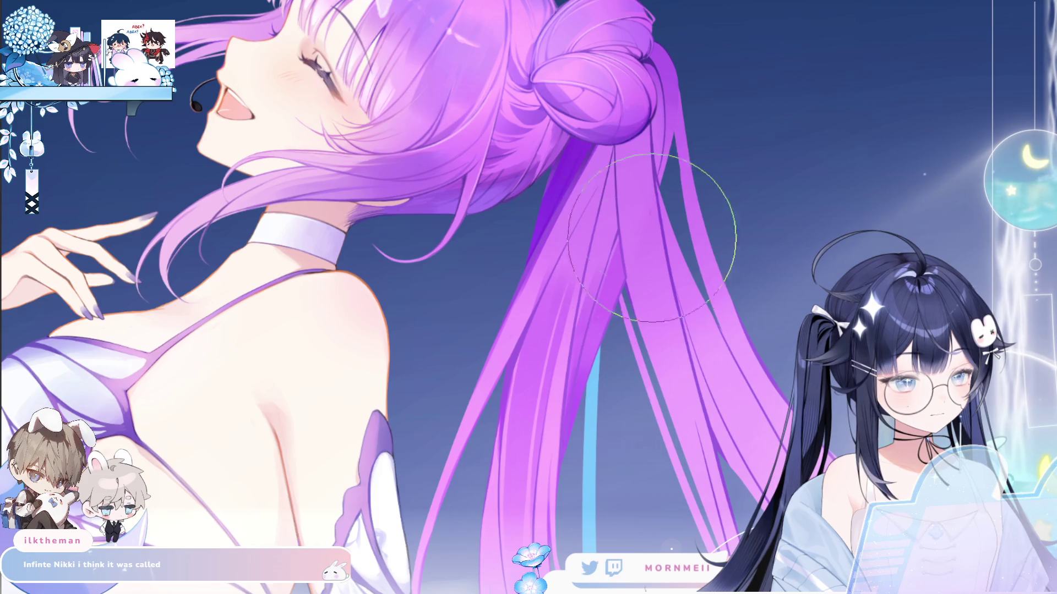
pyautogui.press('[')
pyautogui.press('[')
pyautogui.press('[')
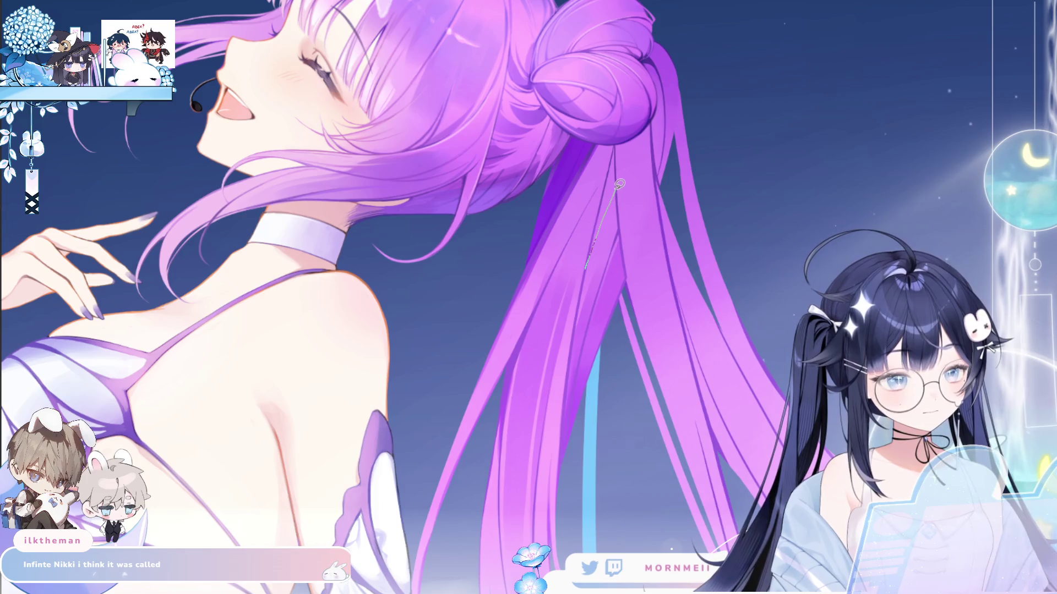
pyautogui.moveTo(618, 134); pyautogui.dragTo(602, 170)
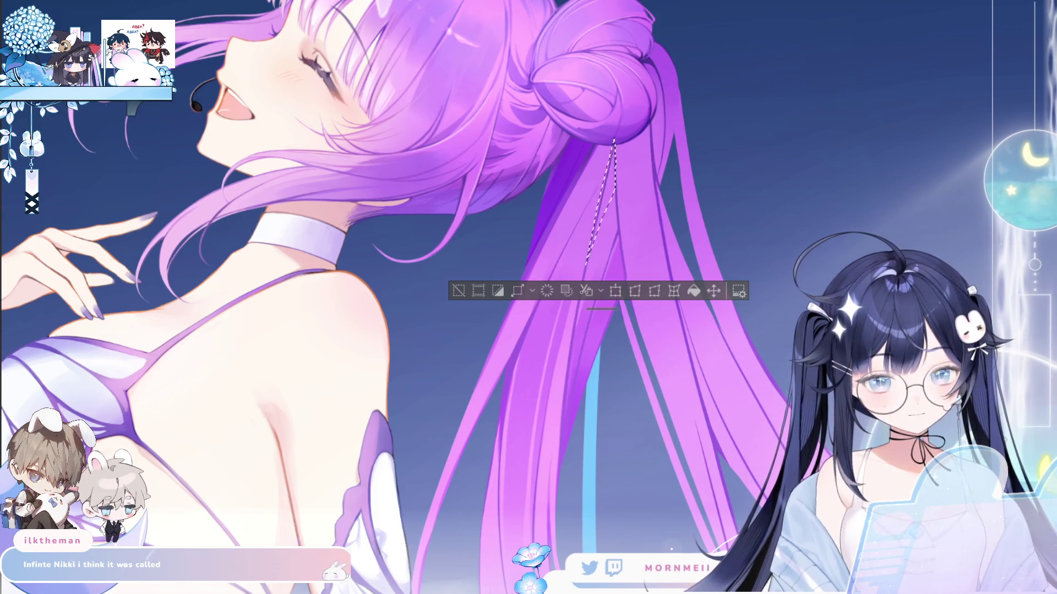
pyautogui.hotkey('ctrl', 'd')
pyautogui.press('h')
pyautogui.press('h')
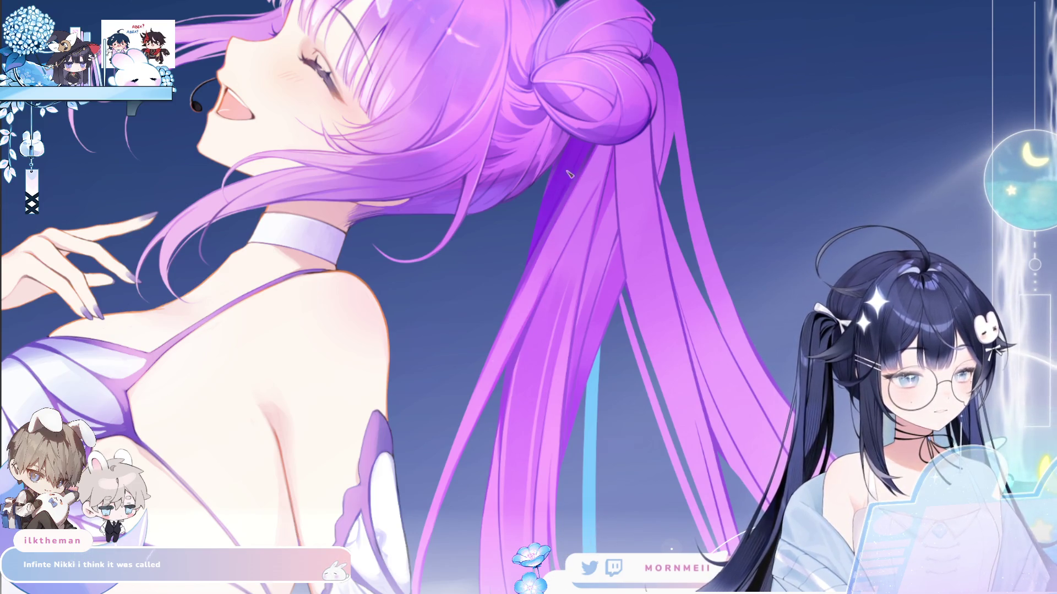
pyautogui.scroll(-5, 605, 414)
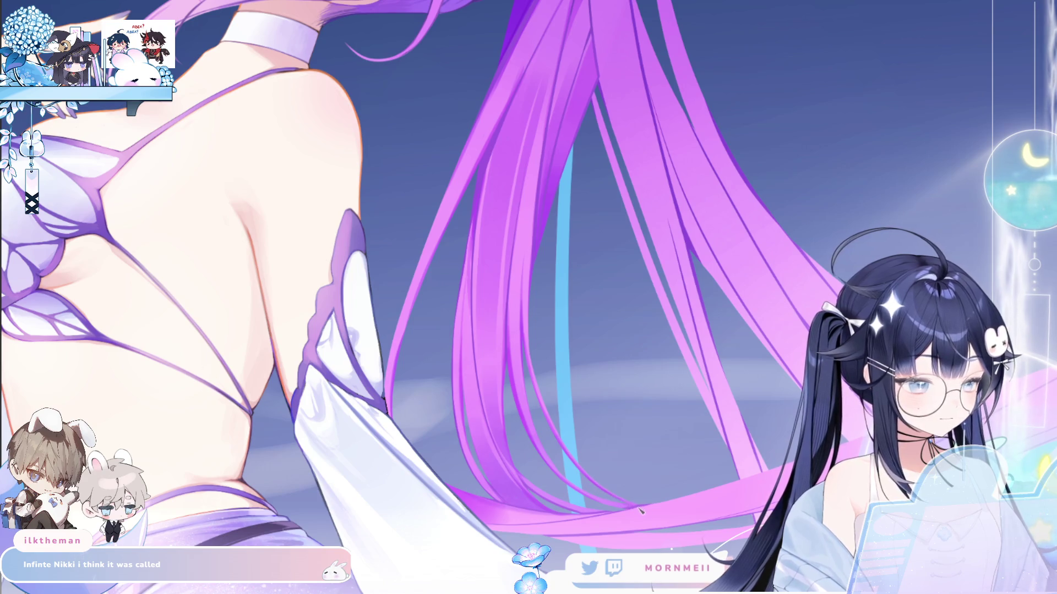
pyautogui.press('m')
pyautogui.press('m')
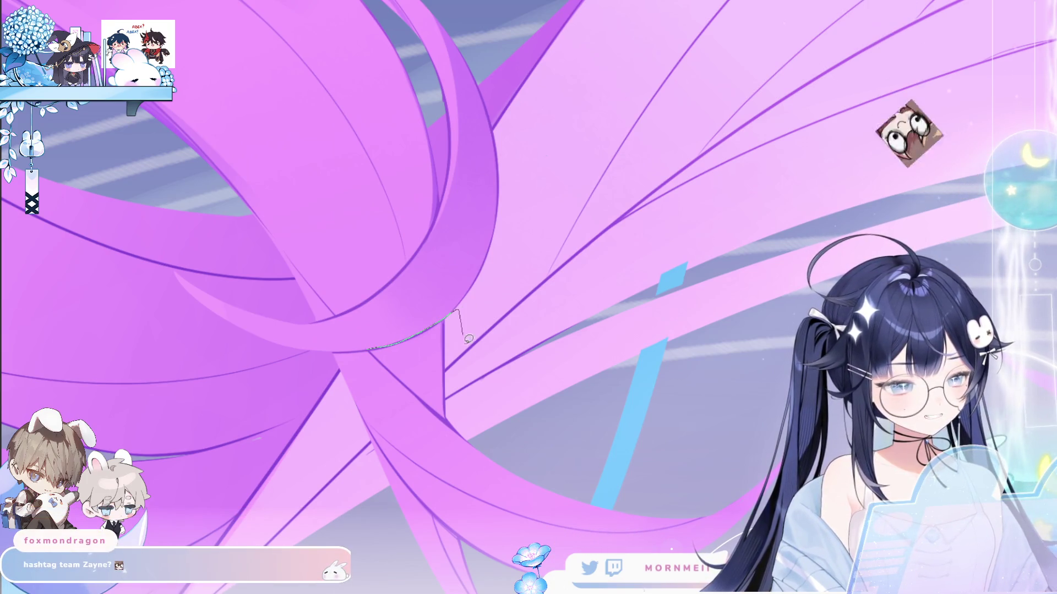
# - Close the lasso around a hair section, deselect, and zoom back in on the hair strands
pyautogui.moveTo(439, 407); pyautogui.dragTo(435, 410)
pyautogui.press('b')
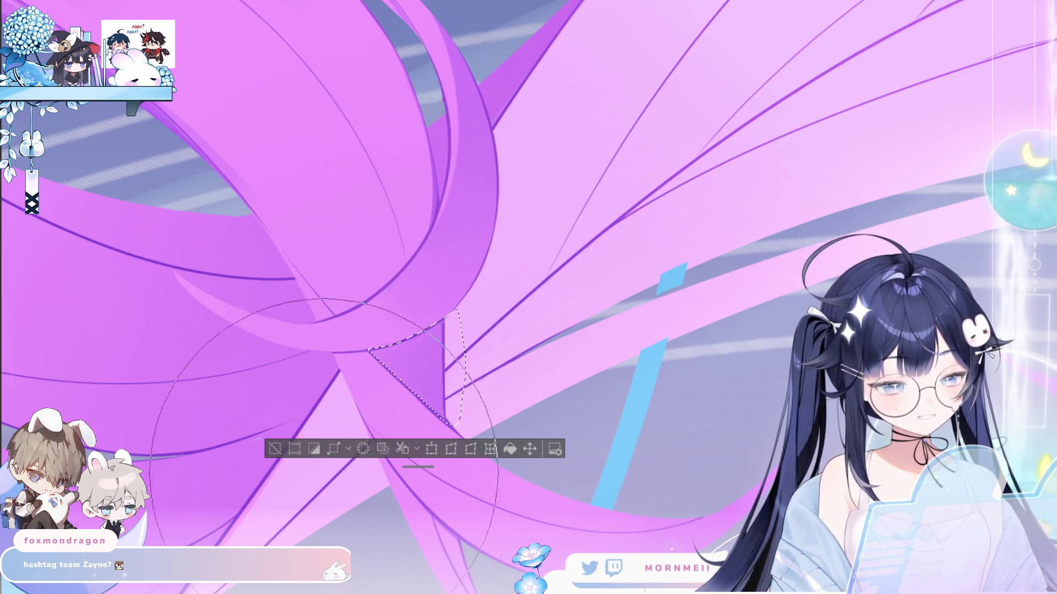
pyautogui.hotkey('ctrl', 'd')
pyautogui.hotkey('ctrl', '0')
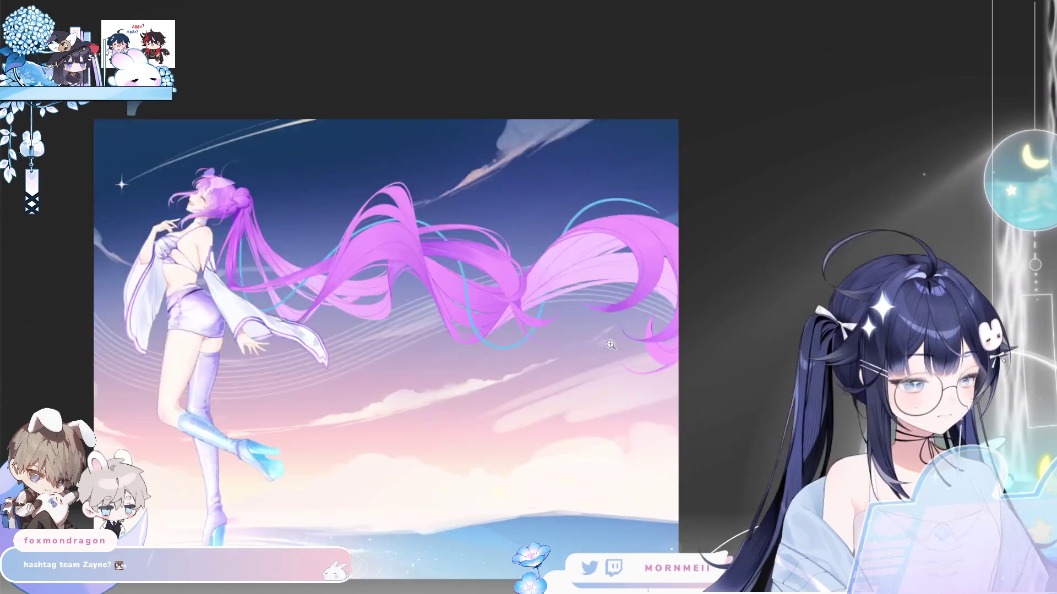
pyautogui.click(611, 345)
pyautogui.click(610, 345)
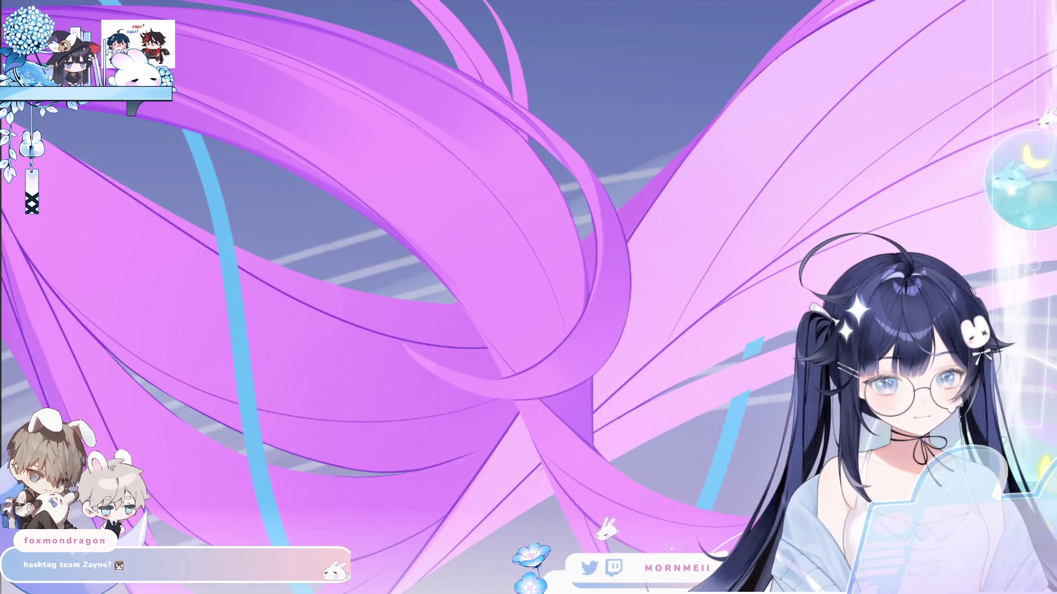
# - Lasso another hair section, shade it darker inside, then deselect and mirror the view to check
pyautogui.press('l')
pyautogui.moveTo(515, 373)
pyautogui.mouseDown()
pyautogui.moveTo(372, 200)
pyautogui.moveTo(510, 250)
pyautogui.mouseUp()
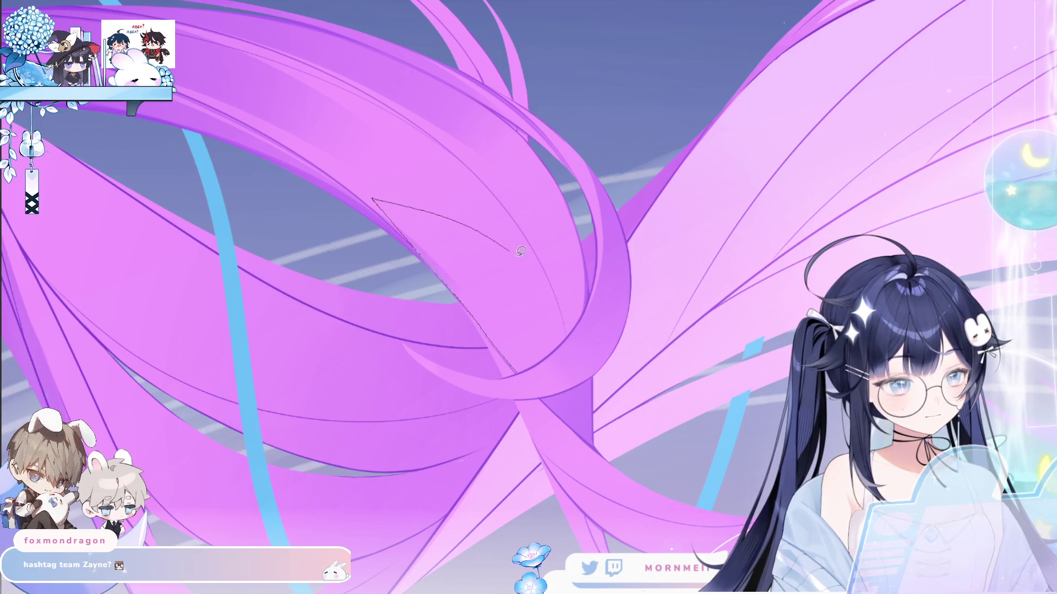
pyautogui.moveTo(527, 366); pyautogui.dragTo(520, 369)
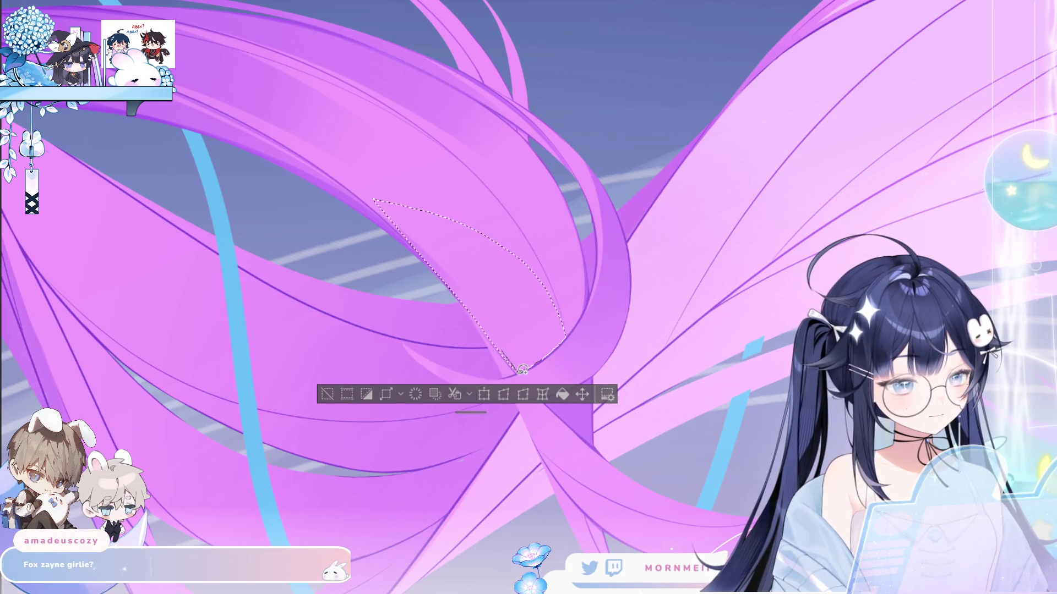
pyautogui.press('b')
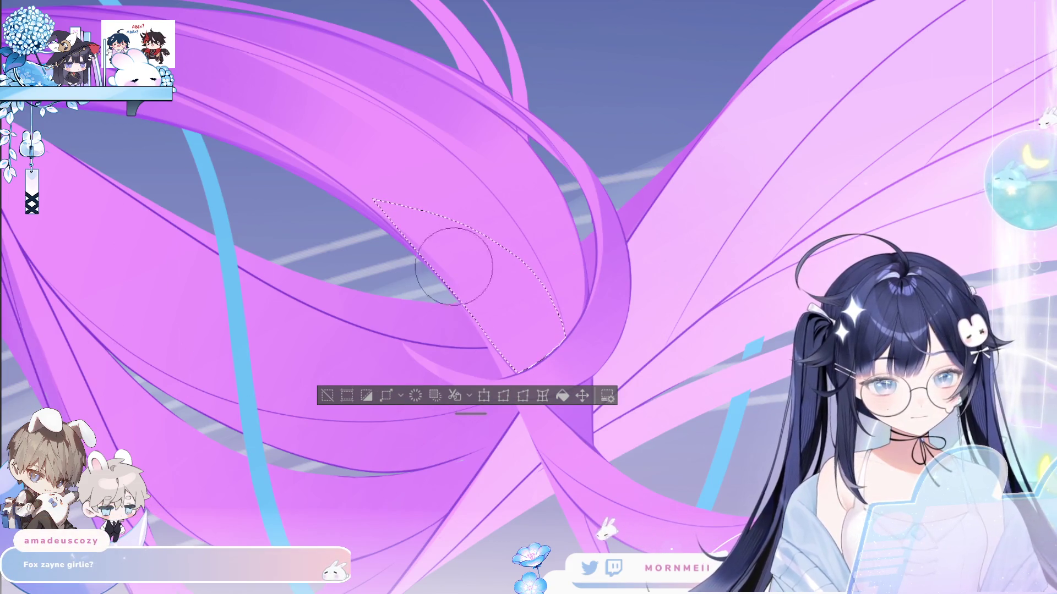
pyautogui.moveTo(502, 283); pyautogui.dragTo(530, 349)
pyautogui.click(327, 395)
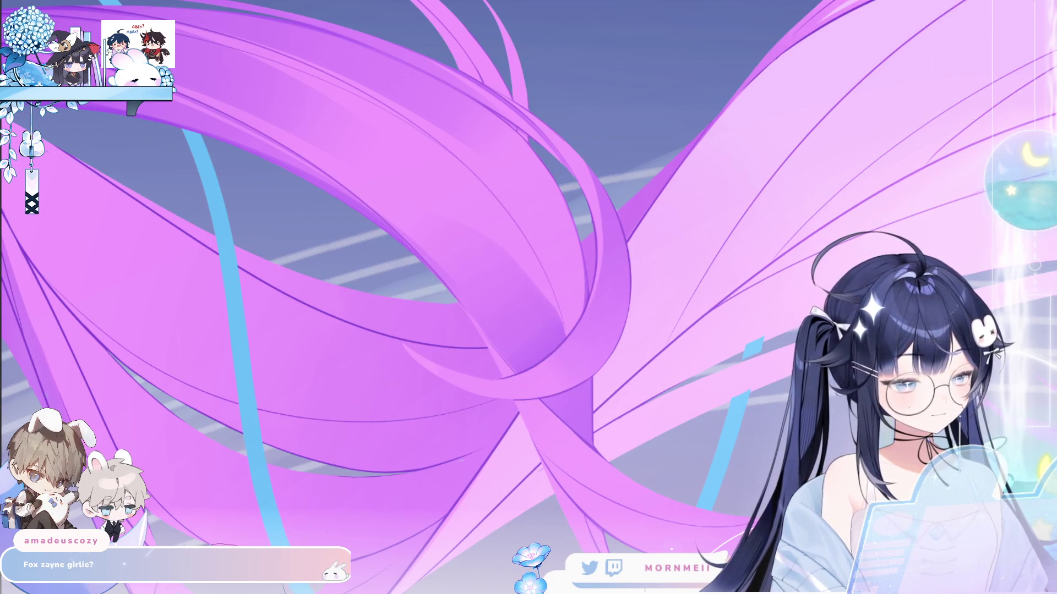
pyautogui.press('h')
pyautogui.hotkey('ctrl', 'z')
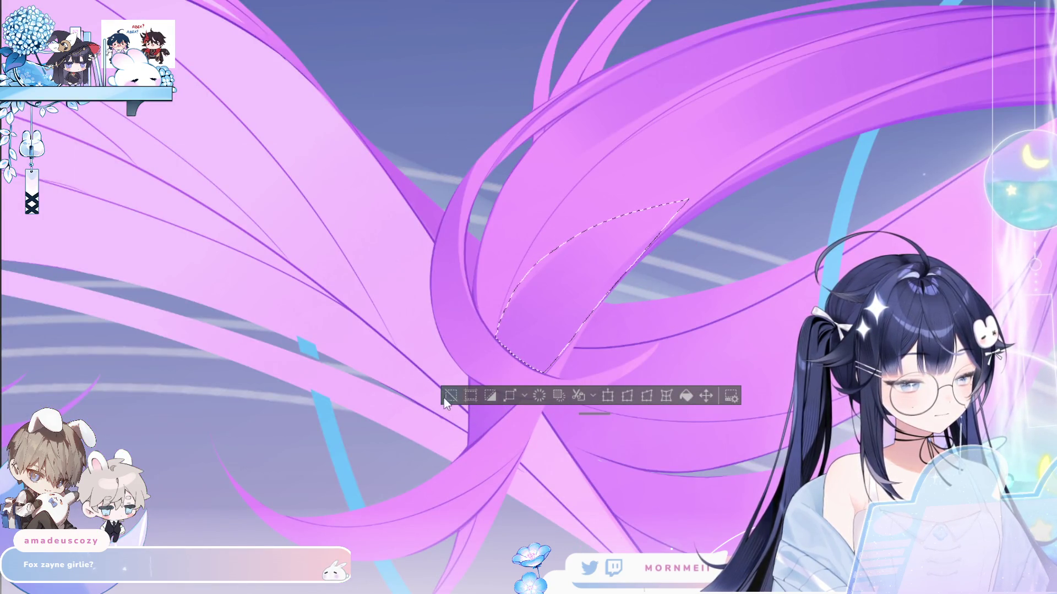
pyautogui.hotkey('ctrl', 'd')
pyautogui.press('h')
pyautogui.press('h')
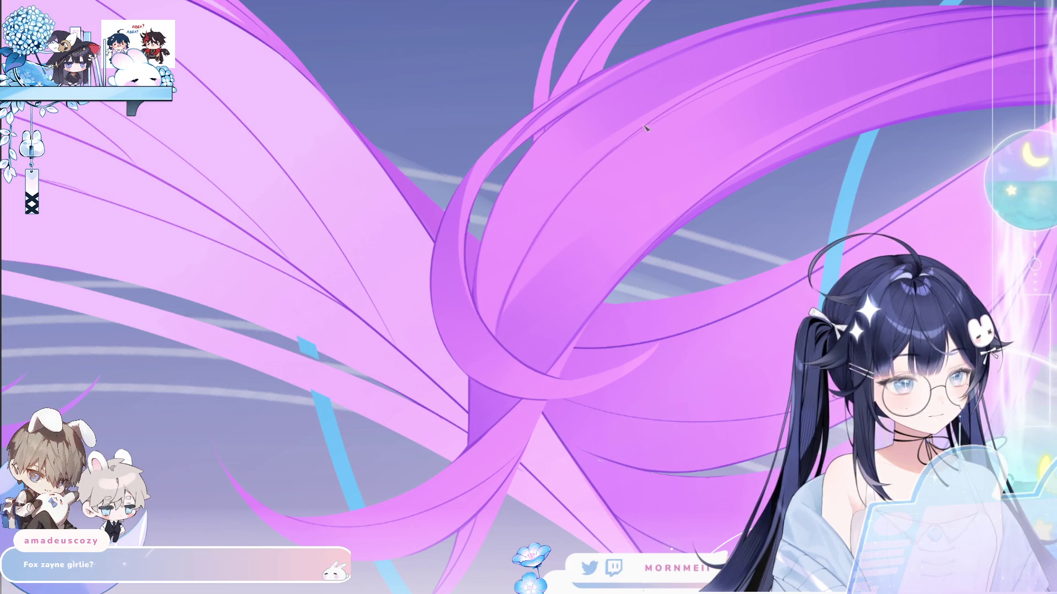
pyautogui.scroll(-2, 662, 149)
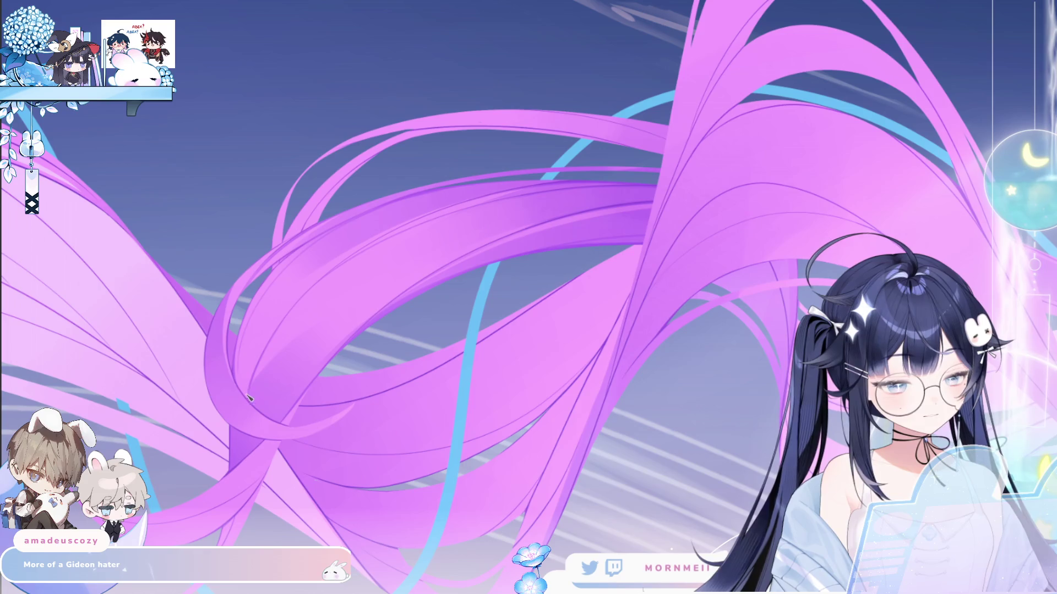
pyautogui.hotkey('ctrl', '0')
pyautogui.press('h')
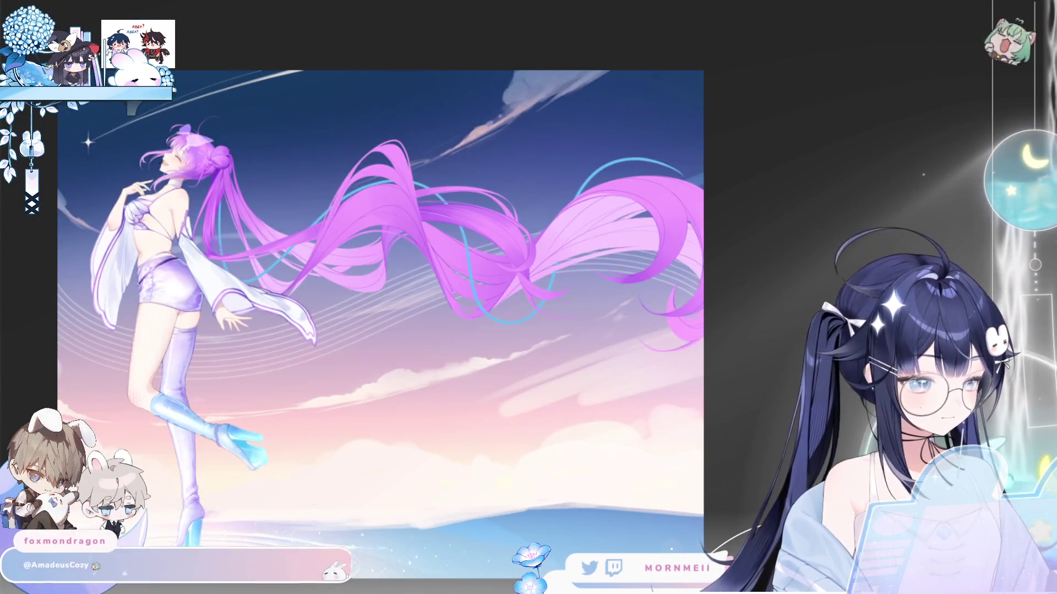
pyautogui.press('h')
pyautogui.click(615, 217)
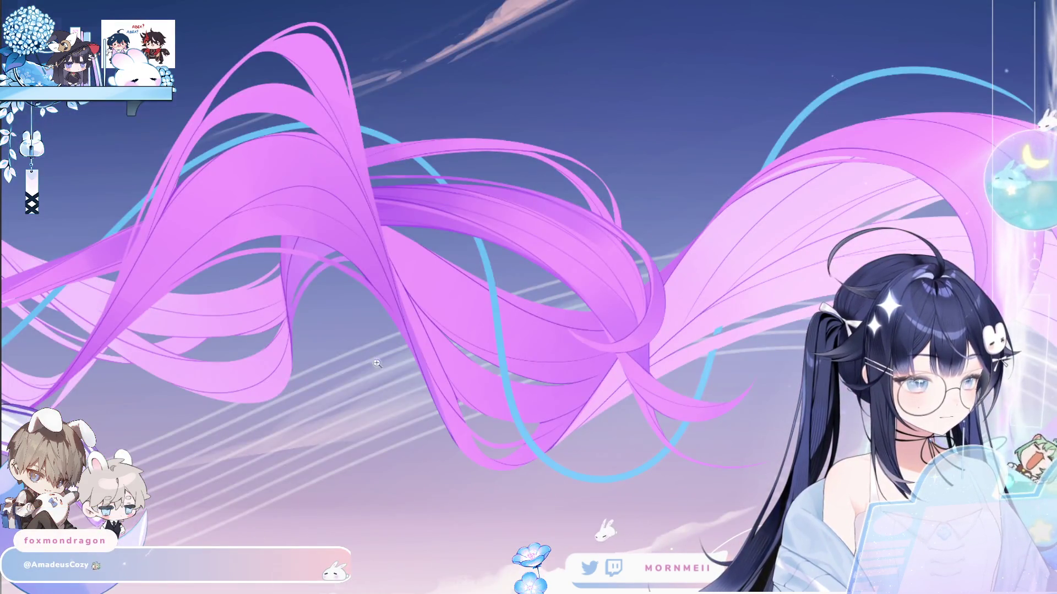
pyautogui.keyDown('alt'); pyautogui.click(418, 319); pyautogui.keyUp('alt')
pyautogui.press('h')
pyautogui.press('h')
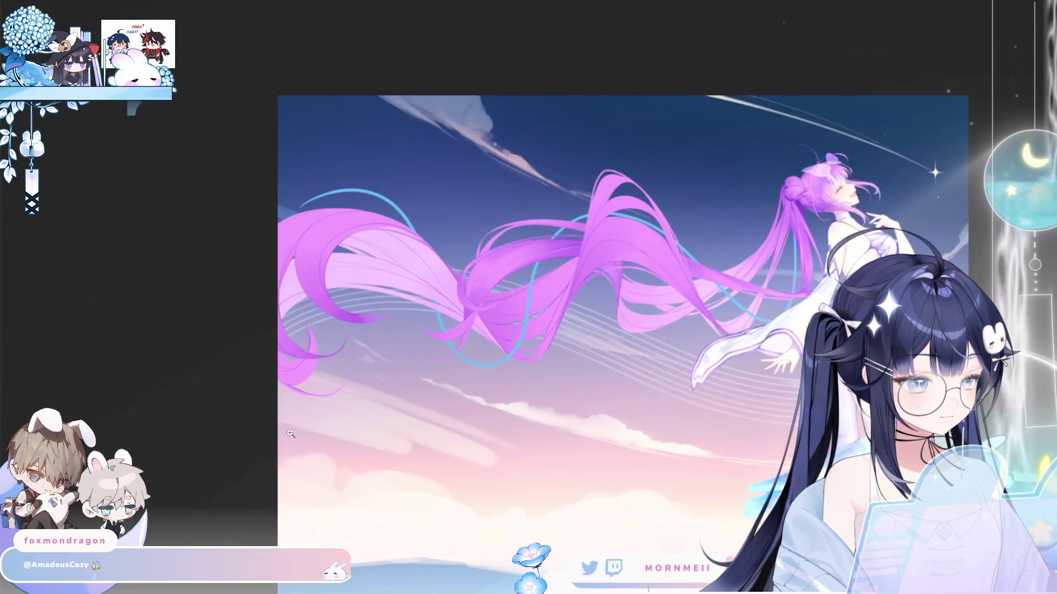
pyautogui.click(606, 250)
pyautogui.click(605, 250)
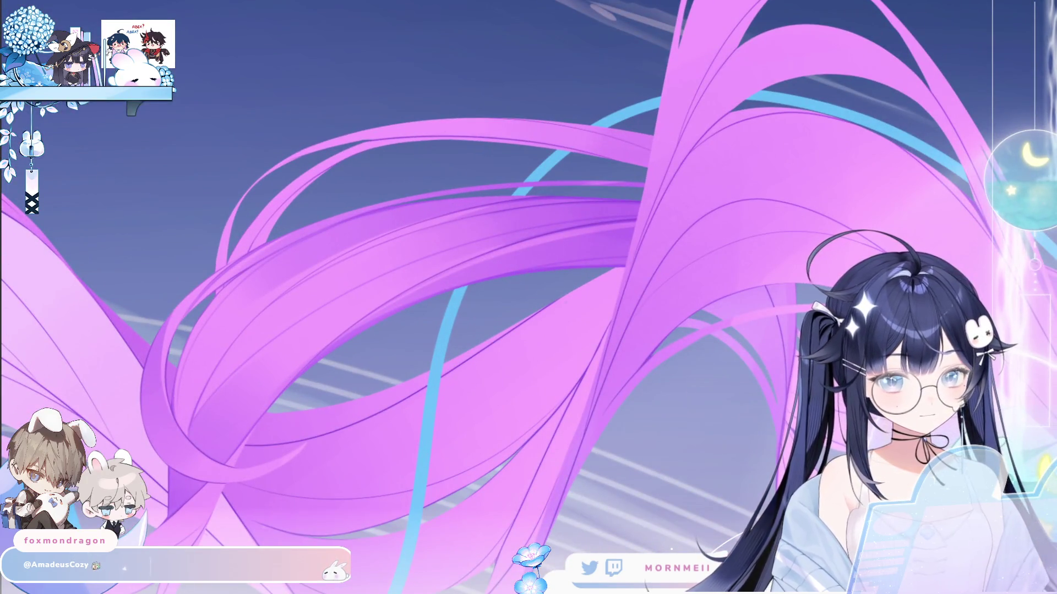
pyautogui.hotkey('ctrl', '-')
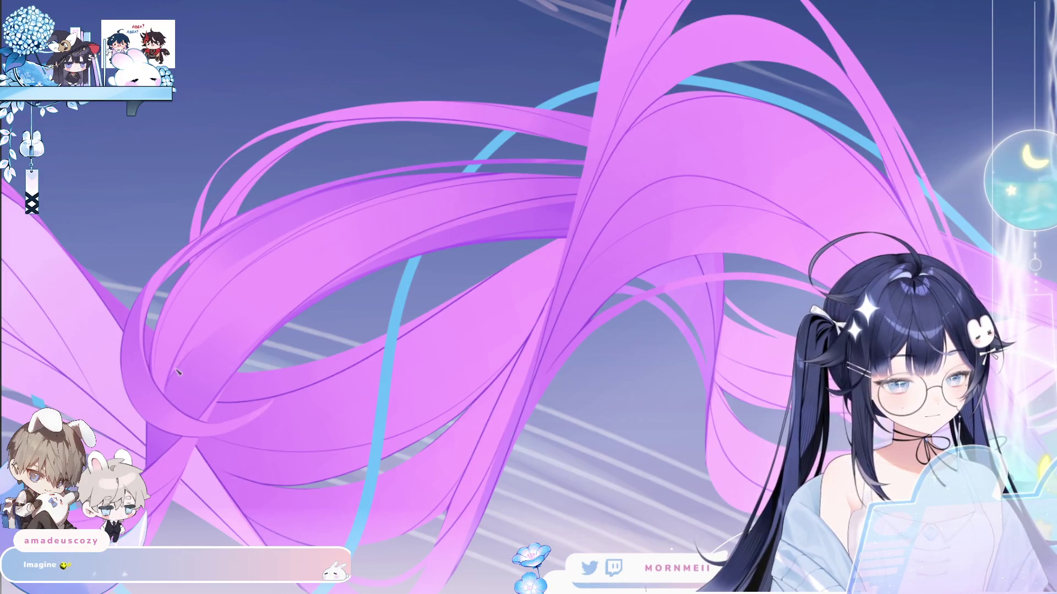
pyautogui.hotkey('ctrl', '-')
pyautogui.hotkey('ctrl', '-')
pyautogui.hotkey('ctrl', '-')
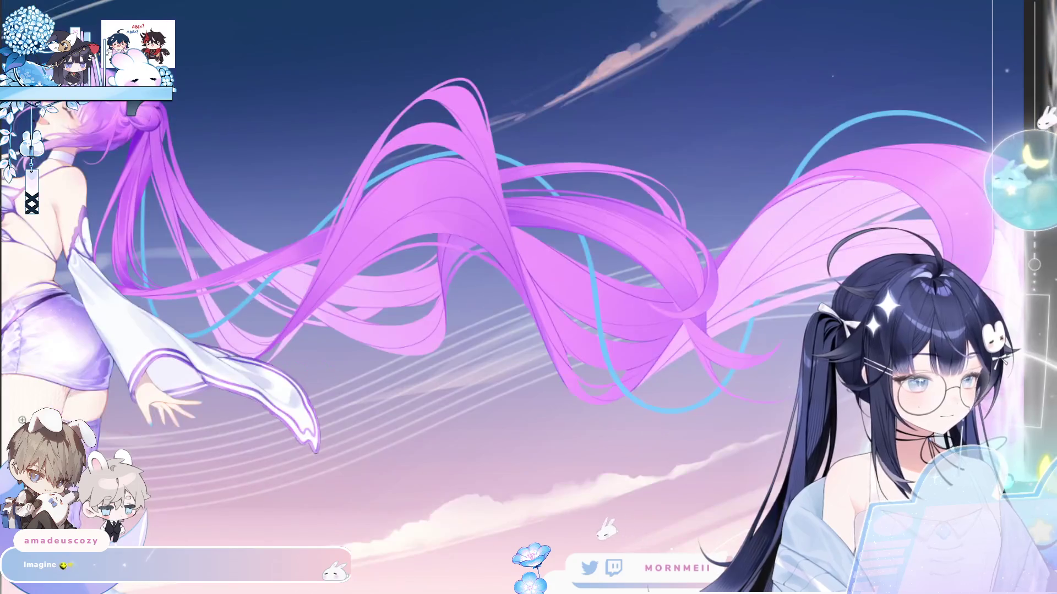
pyautogui.hotkey('ctrl', '-')
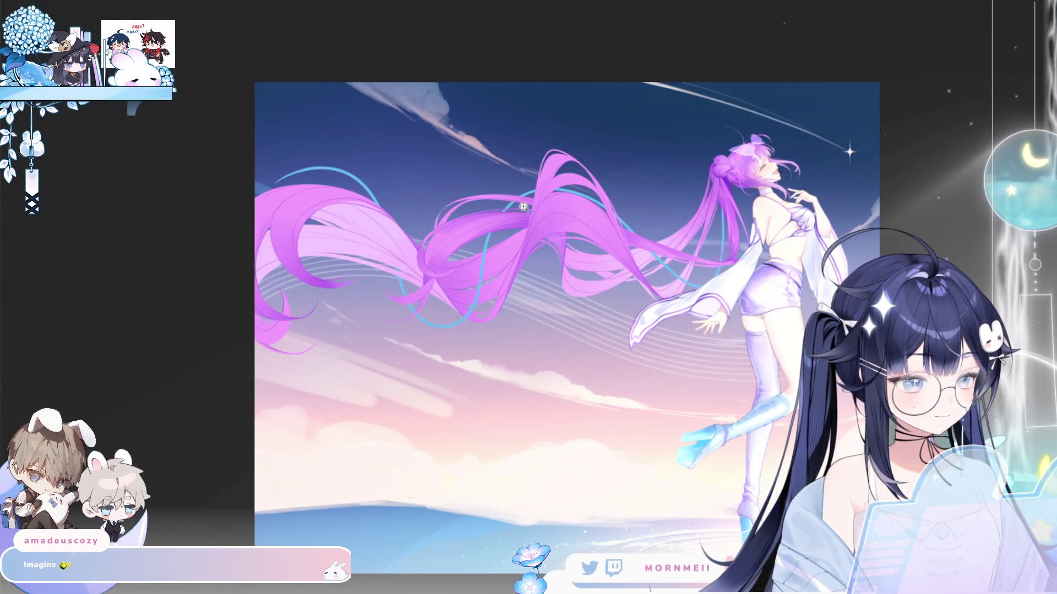
pyautogui.click(523, 206)
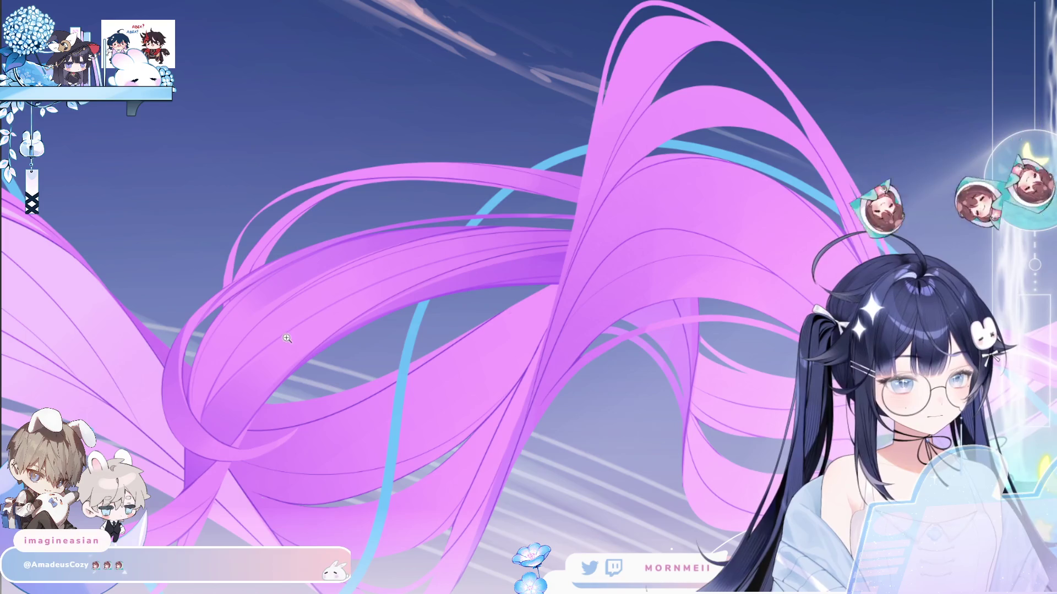
pyautogui.hotkey('ctrl', '-')
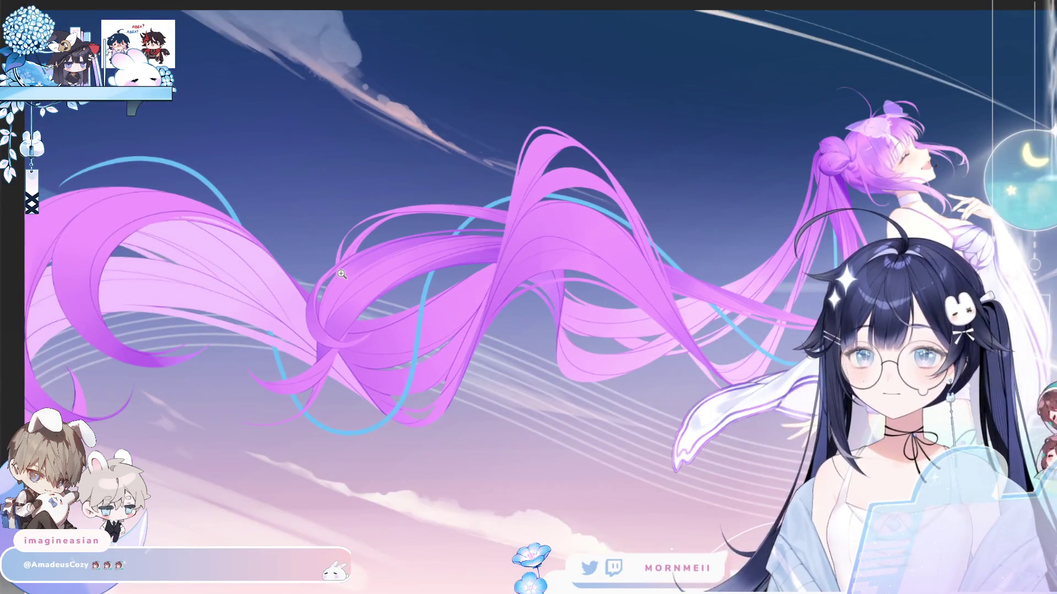
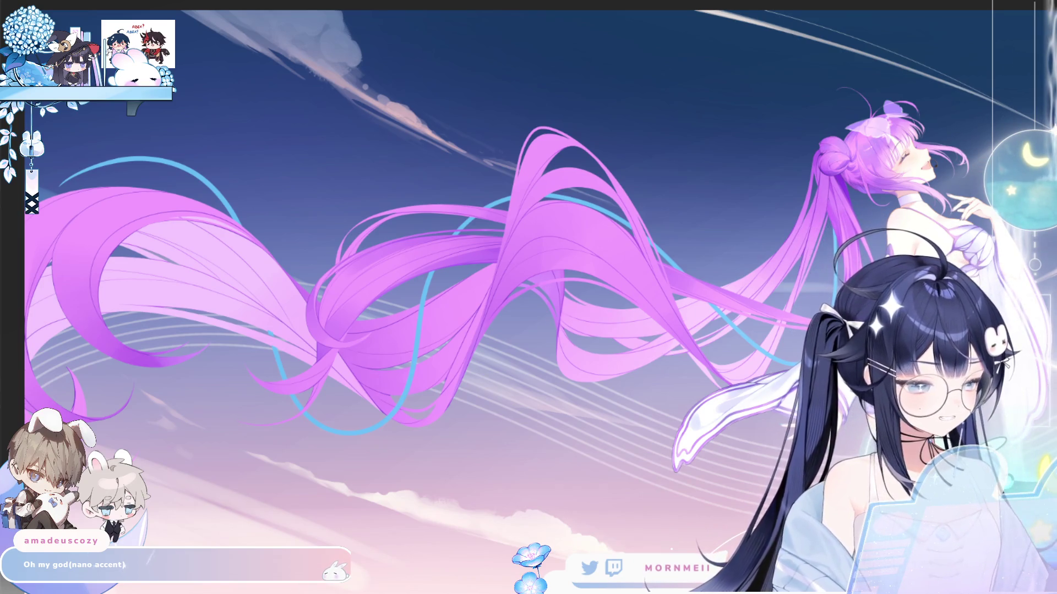
# - Zoom into the knotted hair strands, enlarge the brush, and mirror the view to check the hair
pyautogui.click(335, 302)
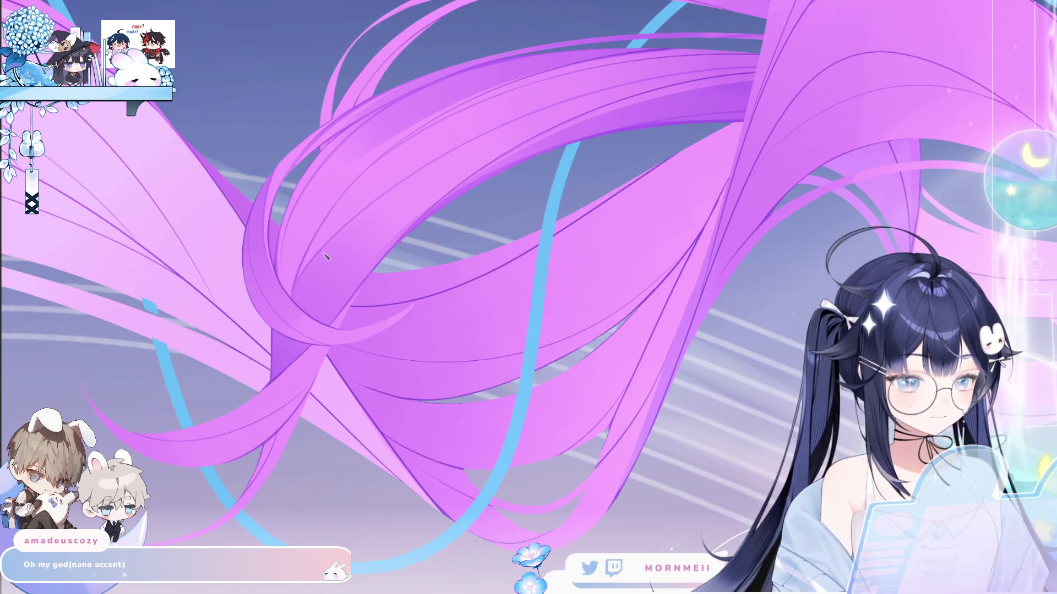
pyautogui.click(353, 330)
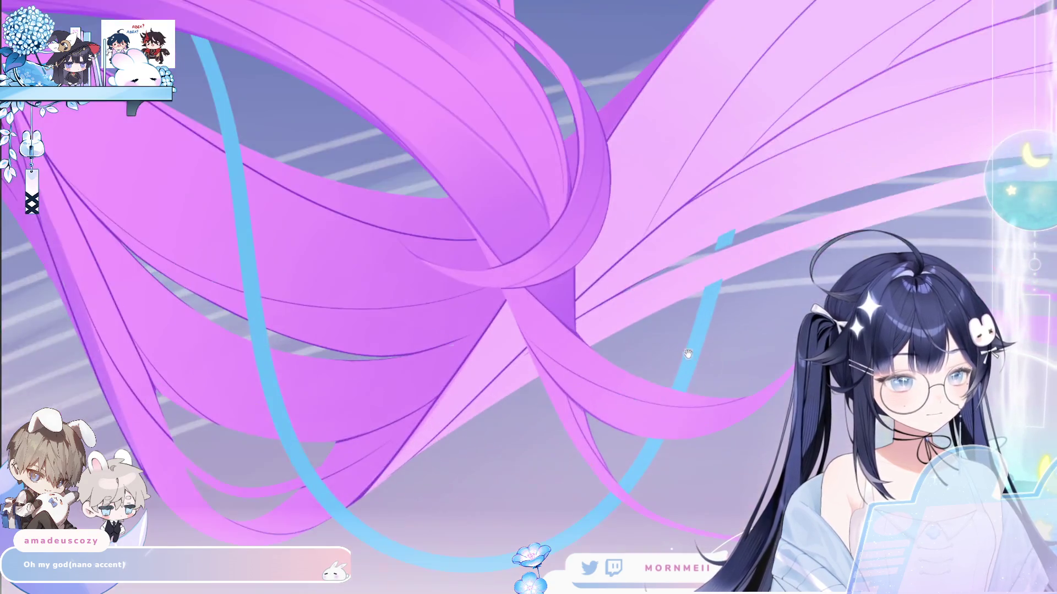
pyautogui.moveTo(688, 354); pyautogui.dragTo(556, 337)
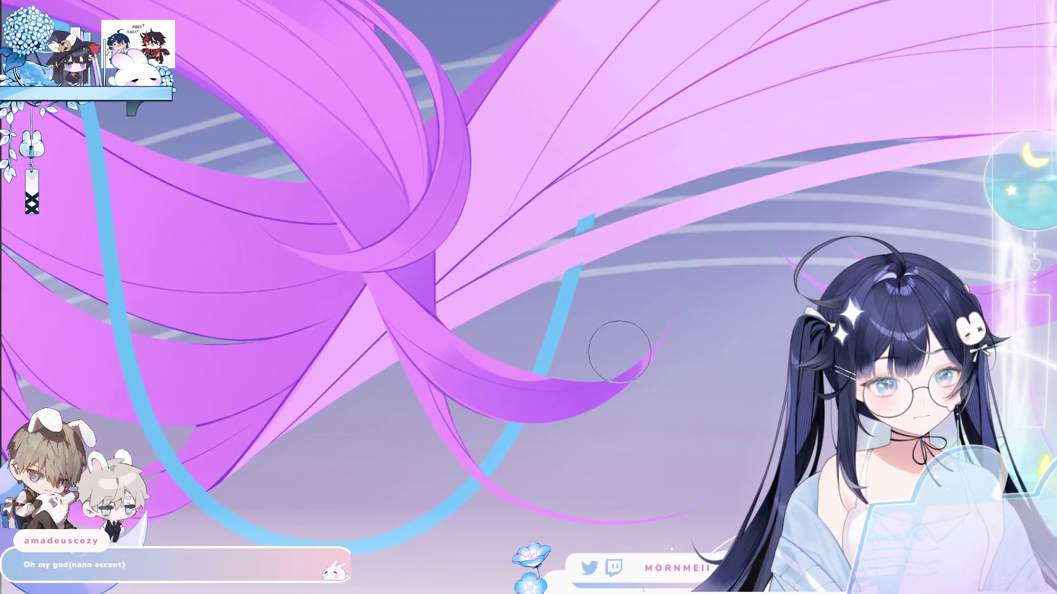
pyautogui.press(']')
pyautogui.press(']')
pyautogui.press(']')
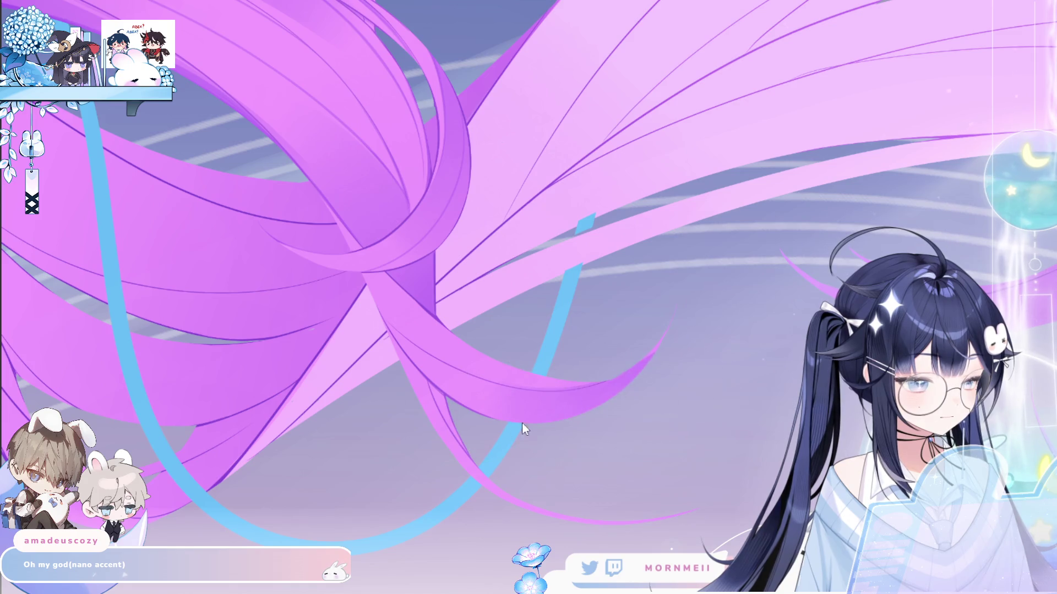
pyautogui.press('h')
pyautogui.press('h')
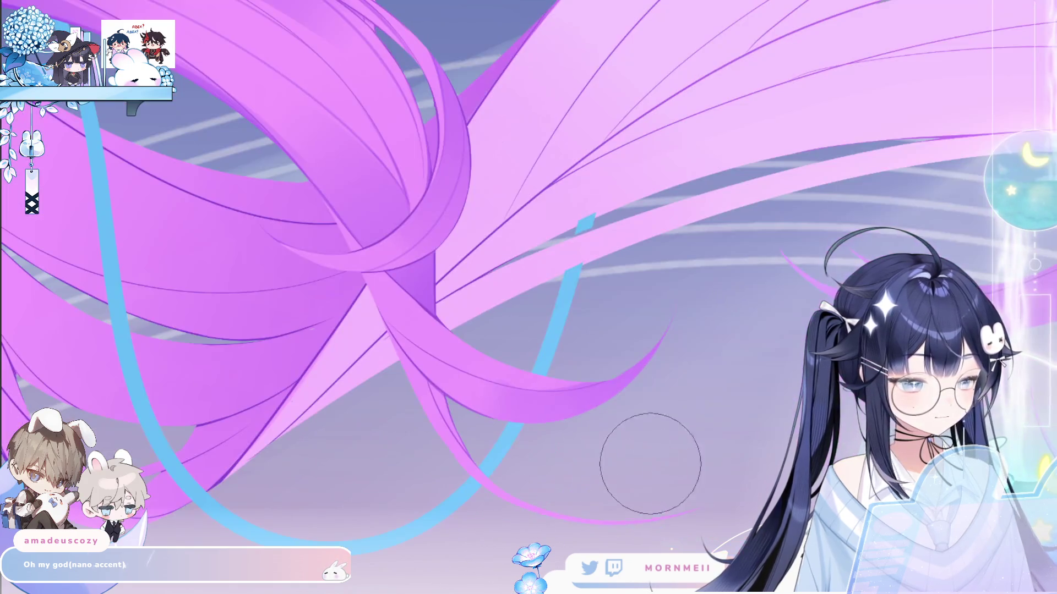
pyautogui.hotkey('ctrl', '0')
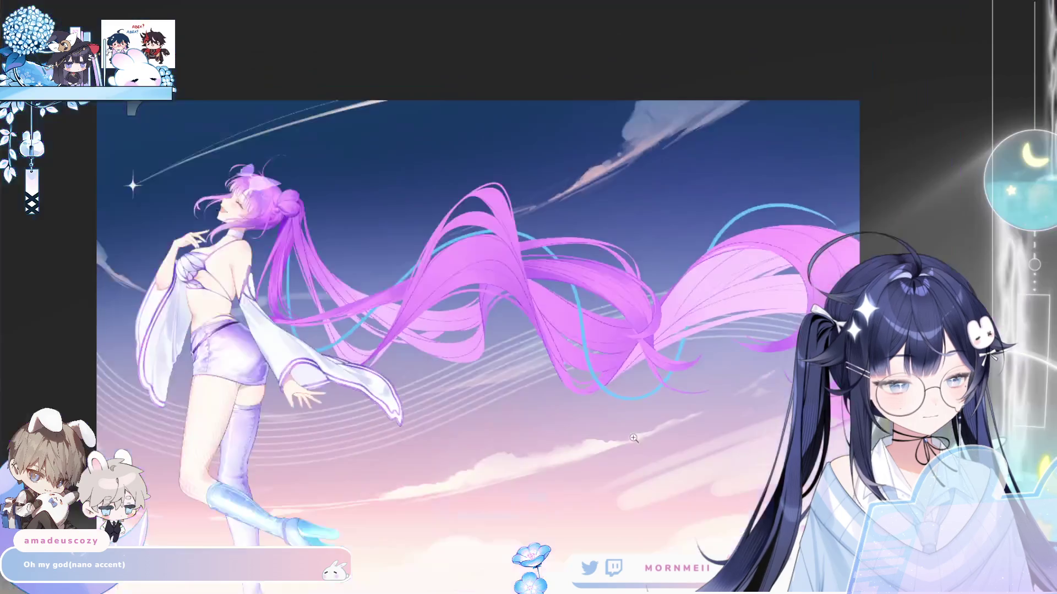
pyautogui.press('h')
pyautogui.press('h')
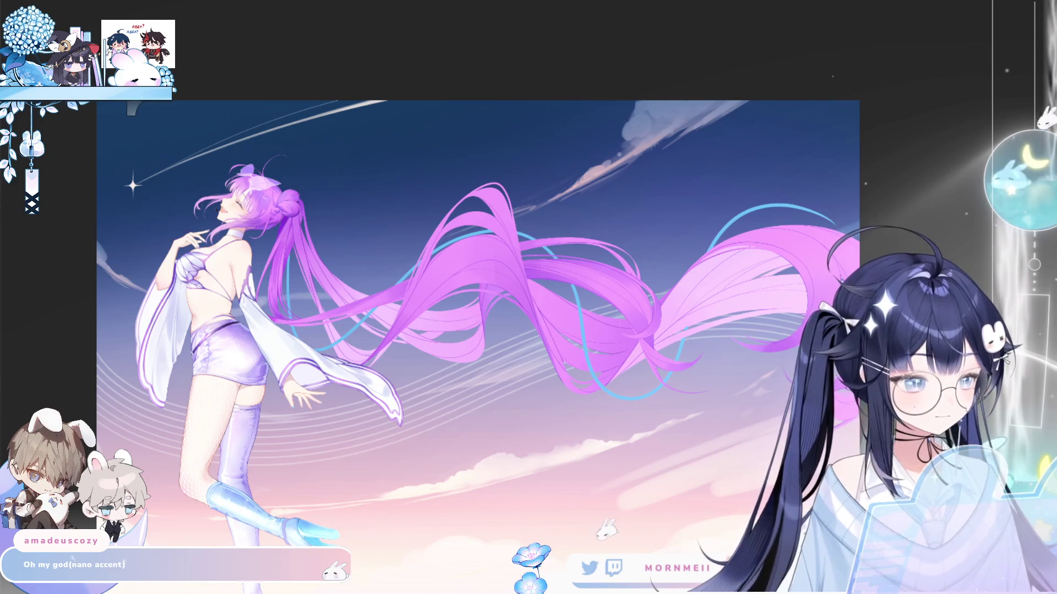
pyautogui.hotkey('ctrl', '+')
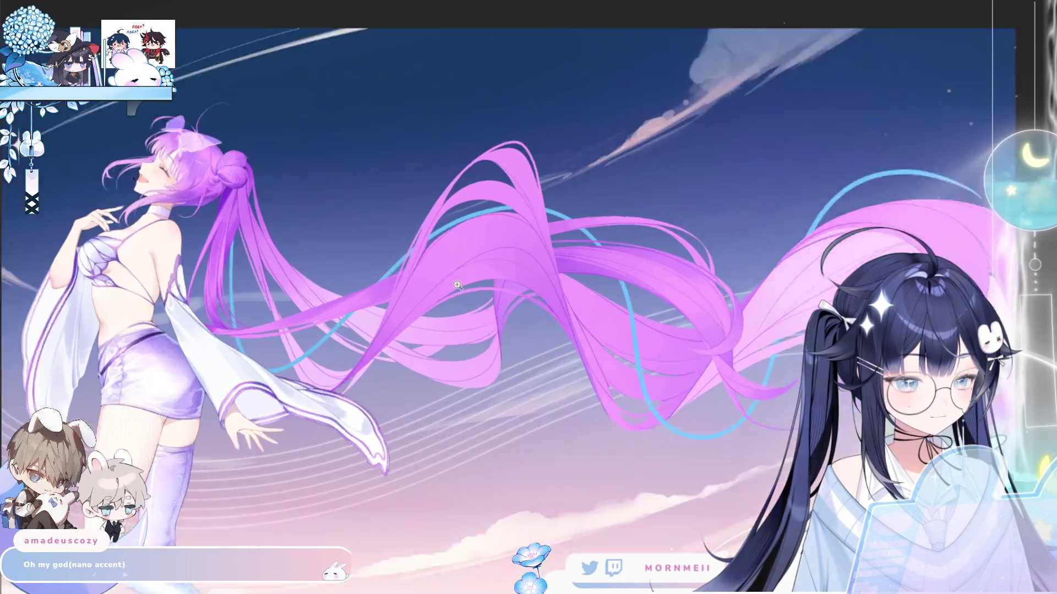
pyautogui.press('h')
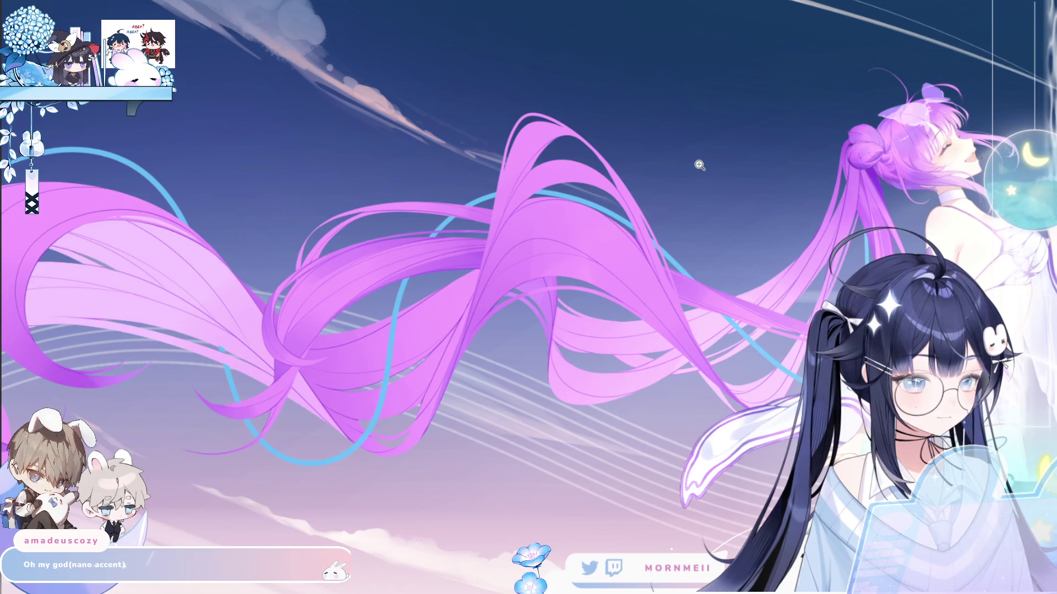
pyautogui.press('h')
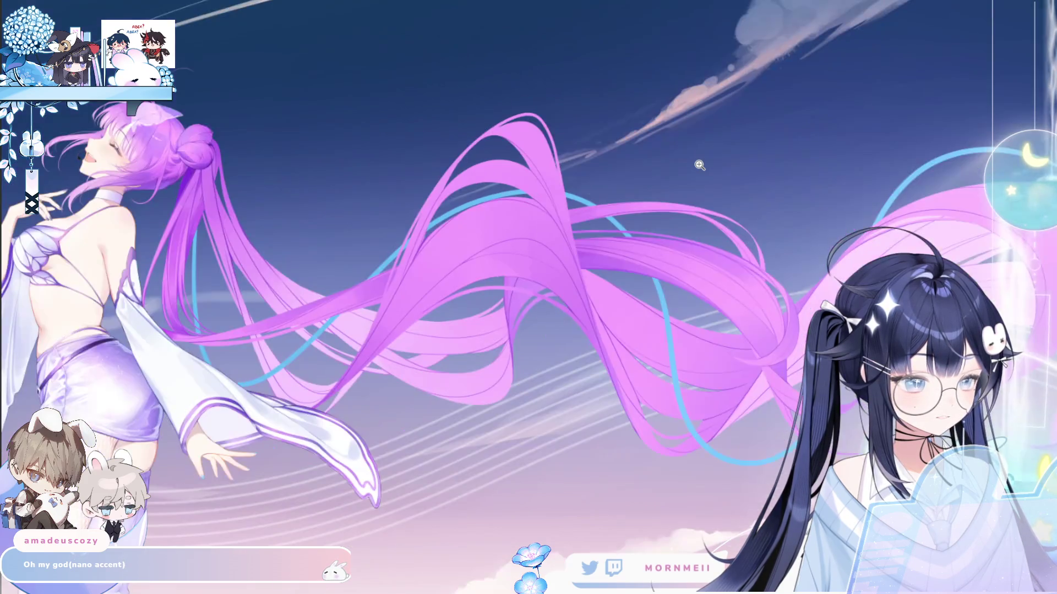
pyautogui.click(399, 233)
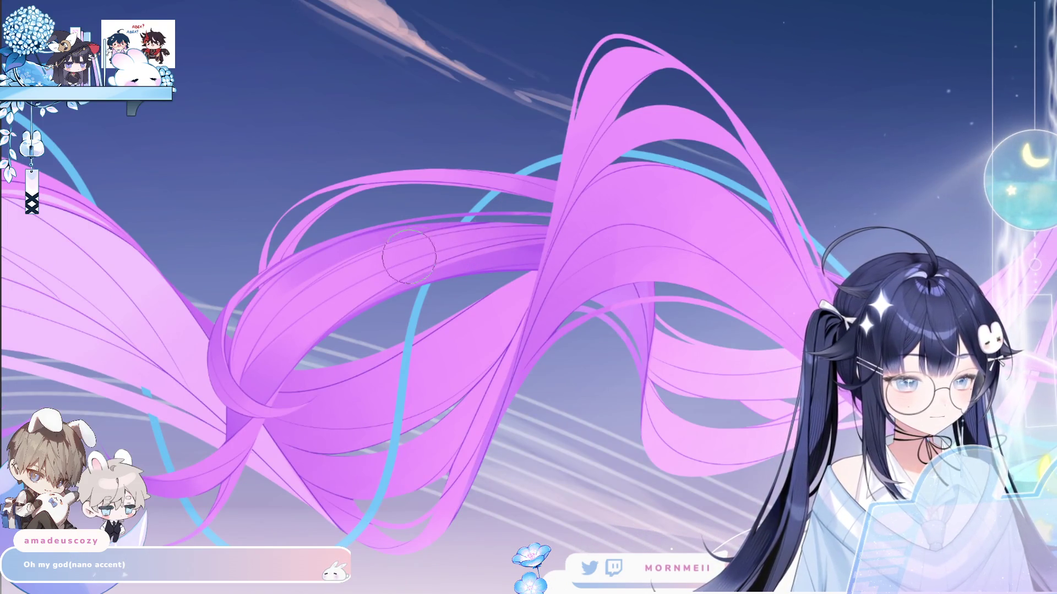
pyautogui.hotkey('ctrl', '0')
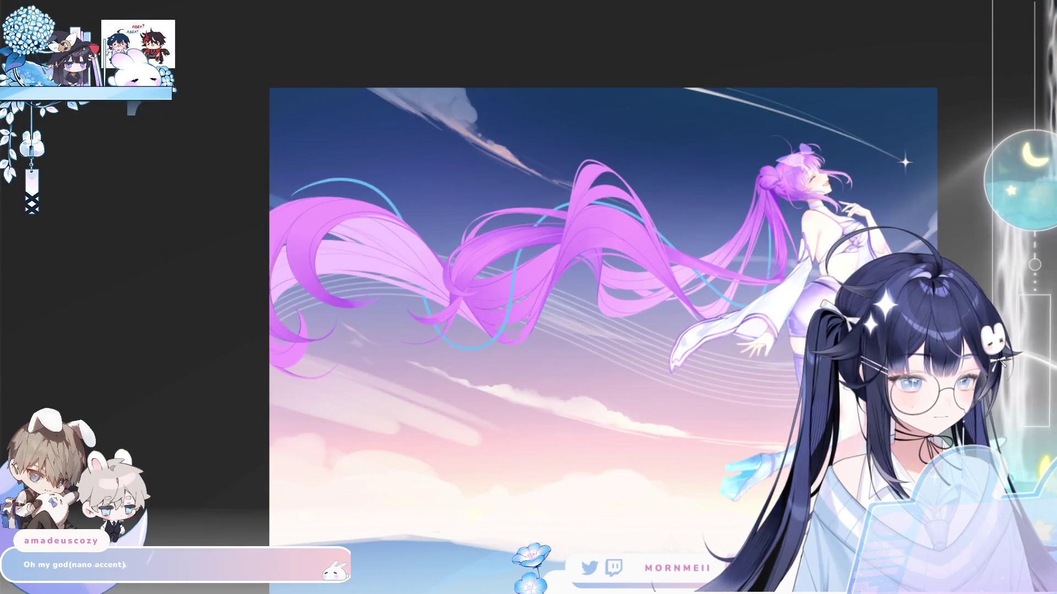
pyautogui.press('h')
pyautogui.press('h')
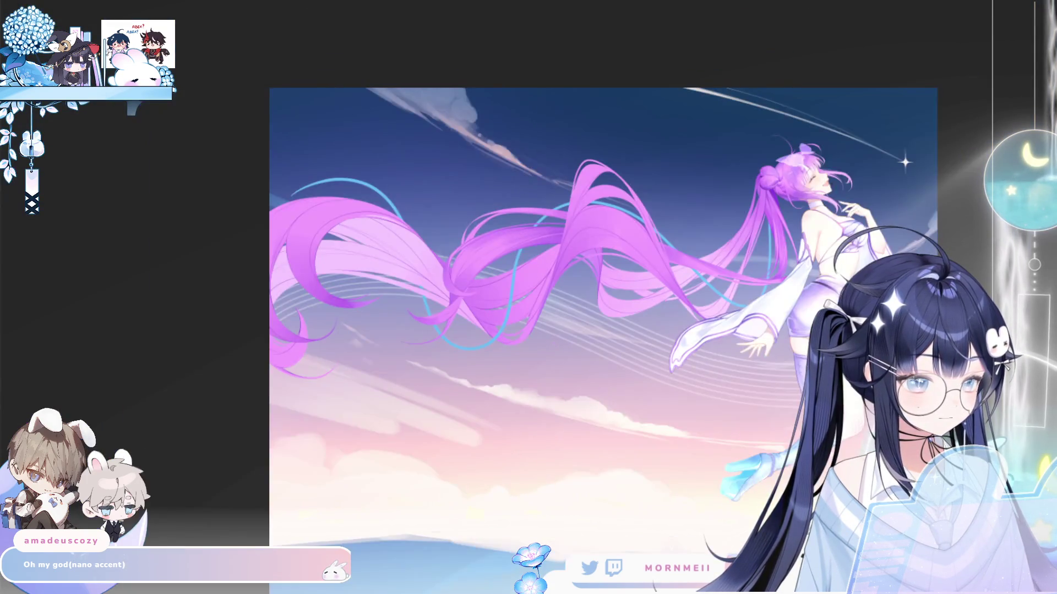
pyautogui.press('h')
pyautogui.press('h')
pyautogui.scroll(5, 405, 312)
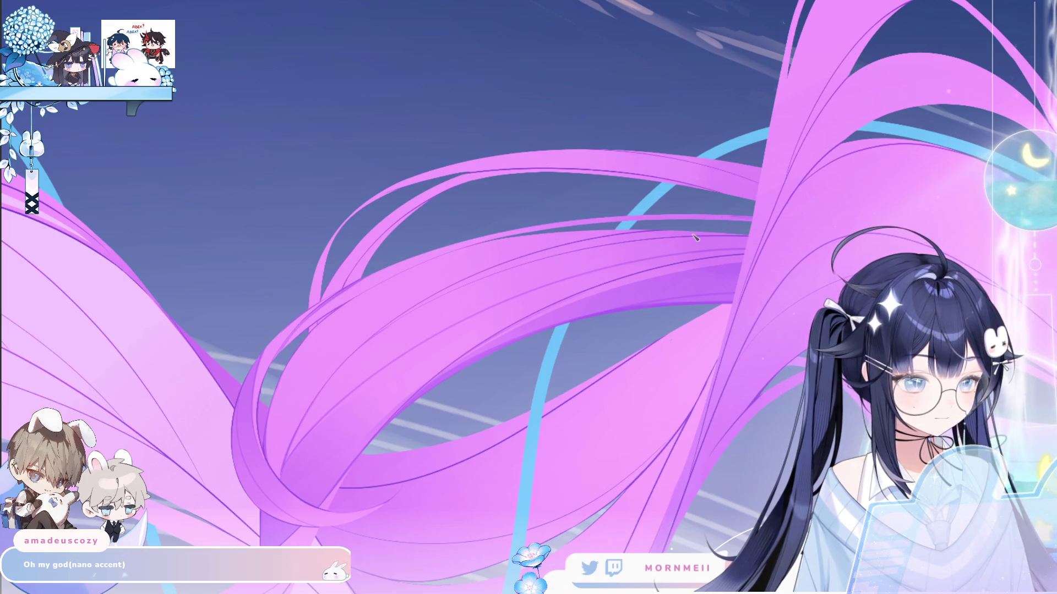
pyautogui.scroll(-5, 235, 400)
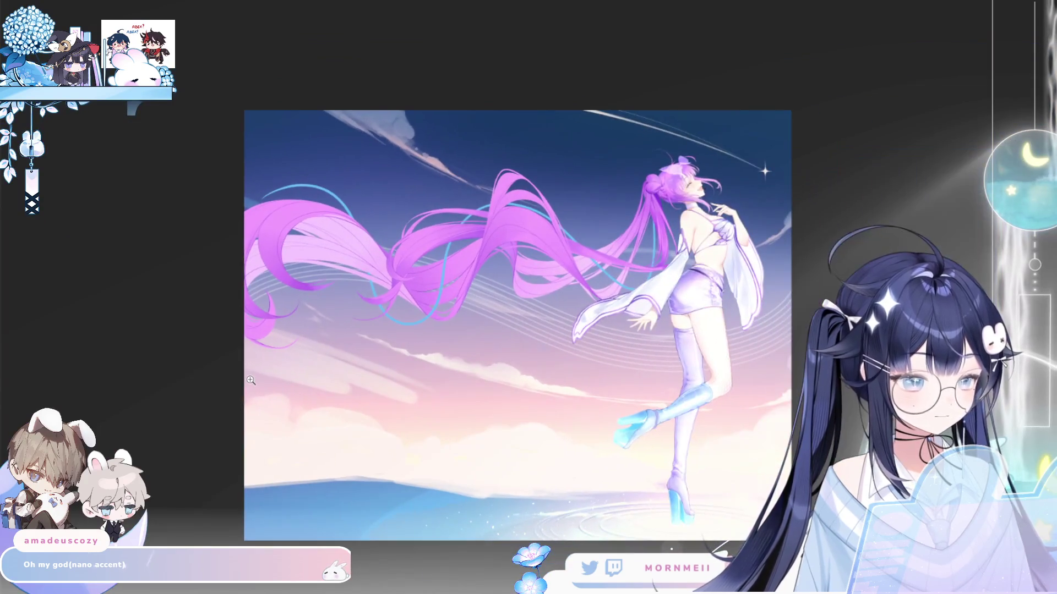
pyautogui.press('h')
pyautogui.press('h')
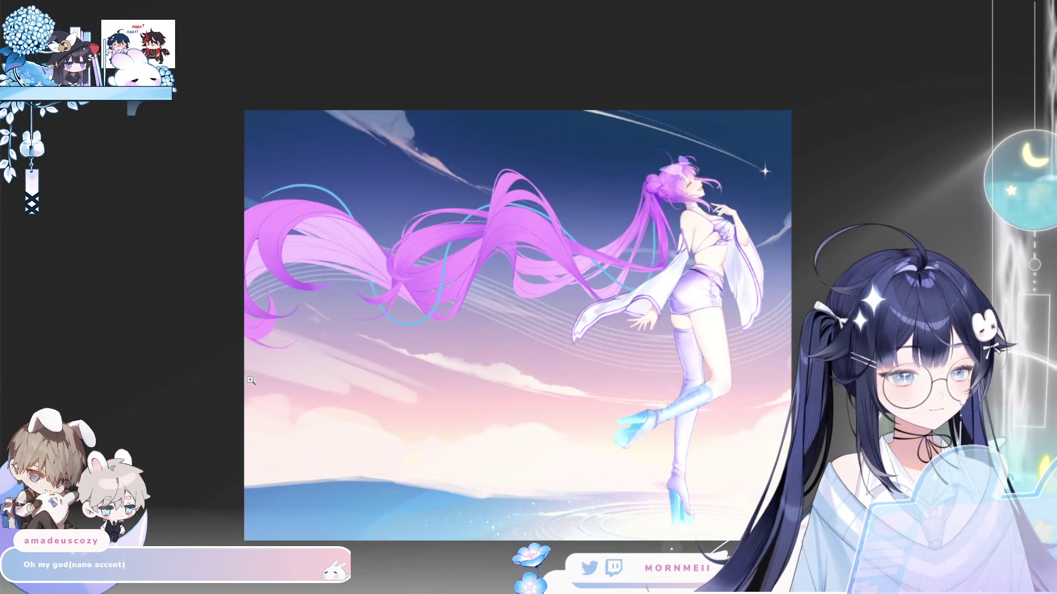
pyautogui.scroll(5, 468, 238)
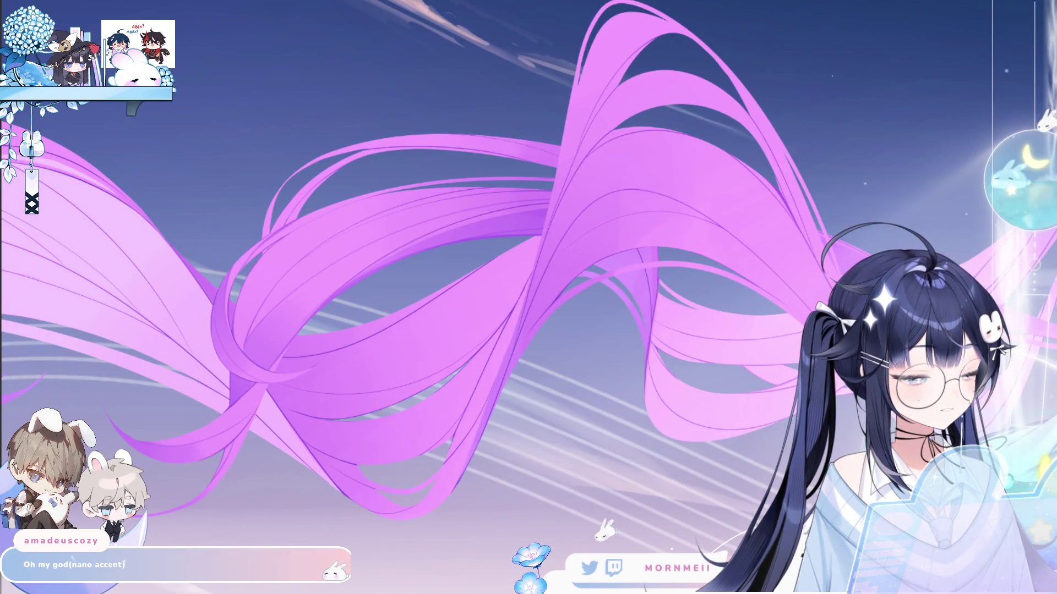
pyautogui.press('h')
pyautogui.press('h')
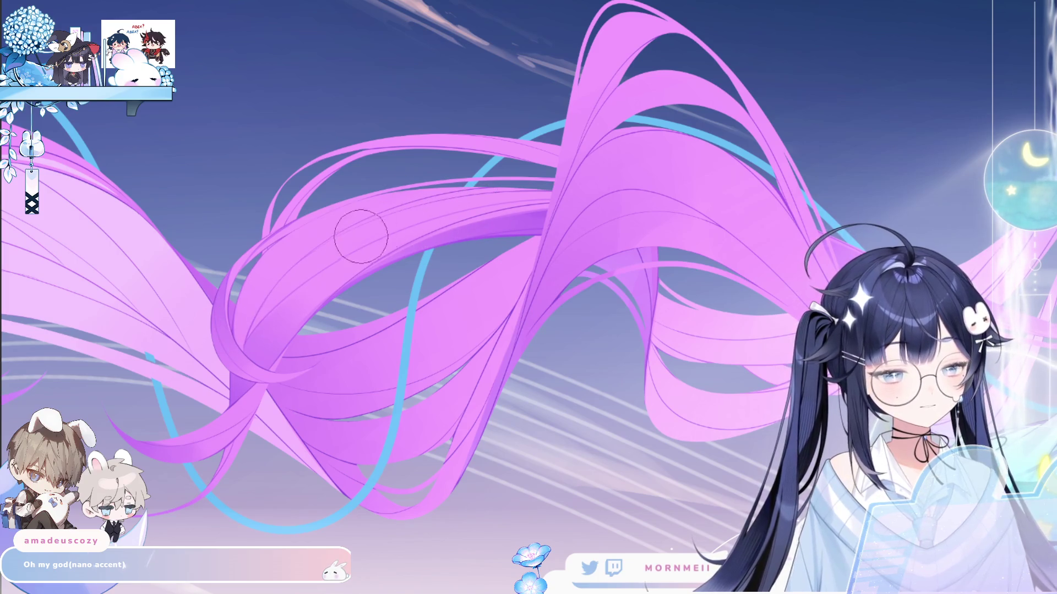
# - Compare the hair with its previous version using undo/redo, alternating whole-artwork and close-up views
pyautogui.hotkey('ctrl', '0')
pyautogui.press('h')
pyautogui.press('h')
pyautogui.scroll(-2, 602, 217)
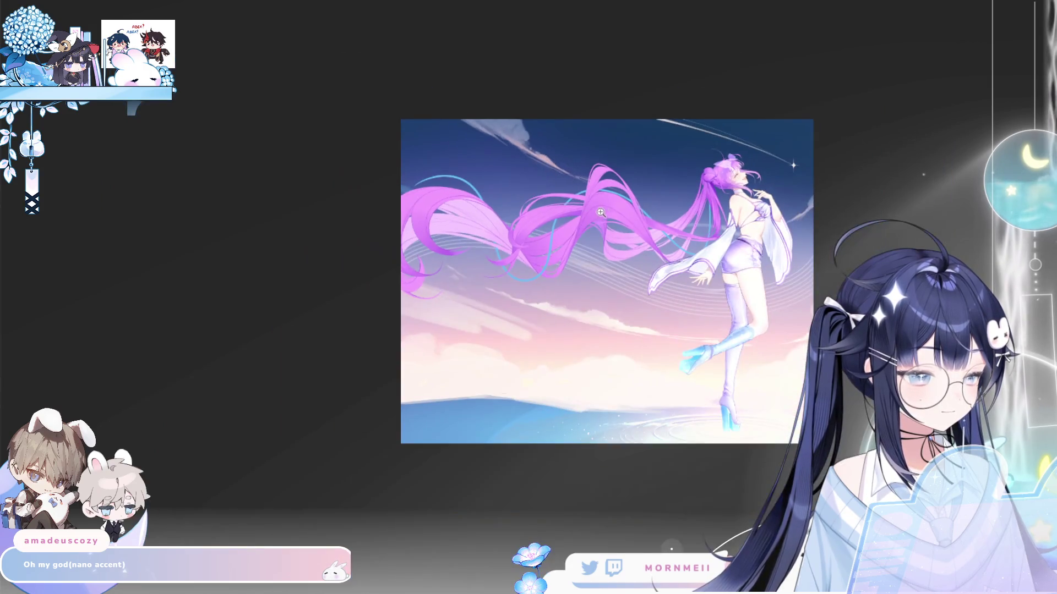
pyautogui.press('h')
pyautogui.press('h')
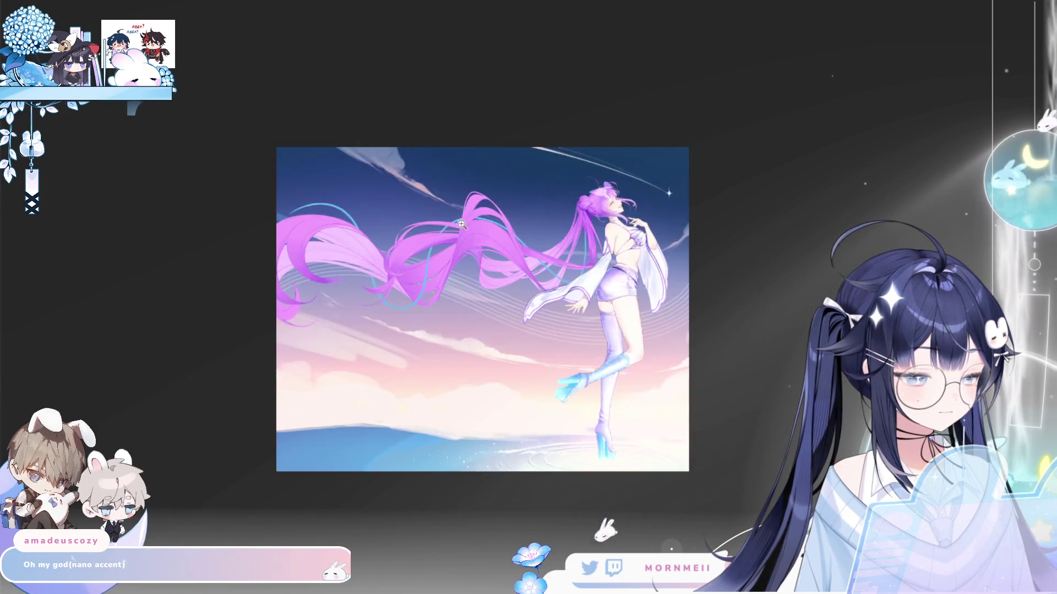
pyautogui.scroll(3, 371, 256)
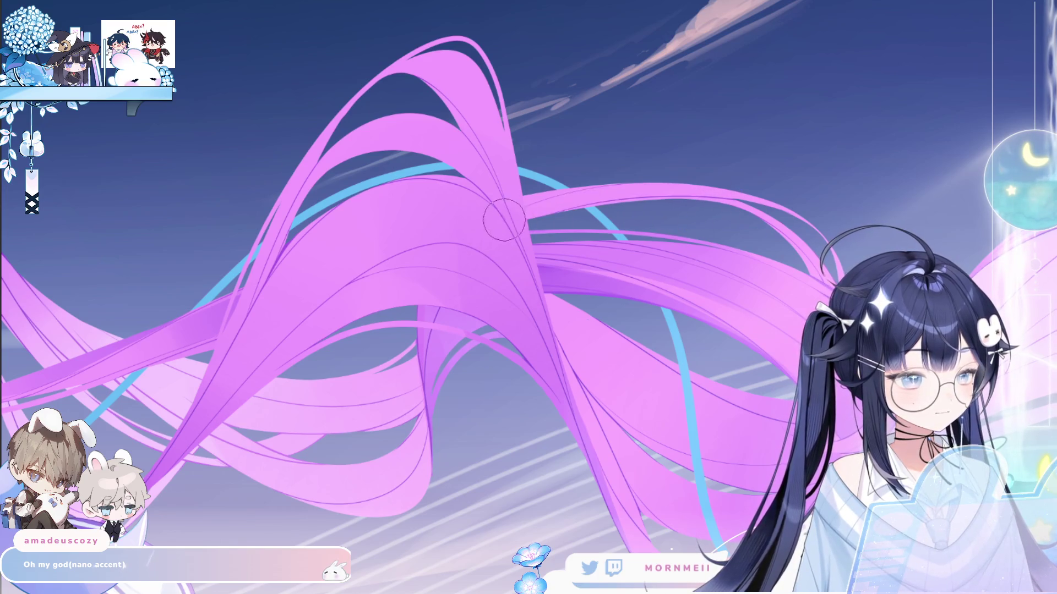
pyautogui.hotkey('ctrl', '0')
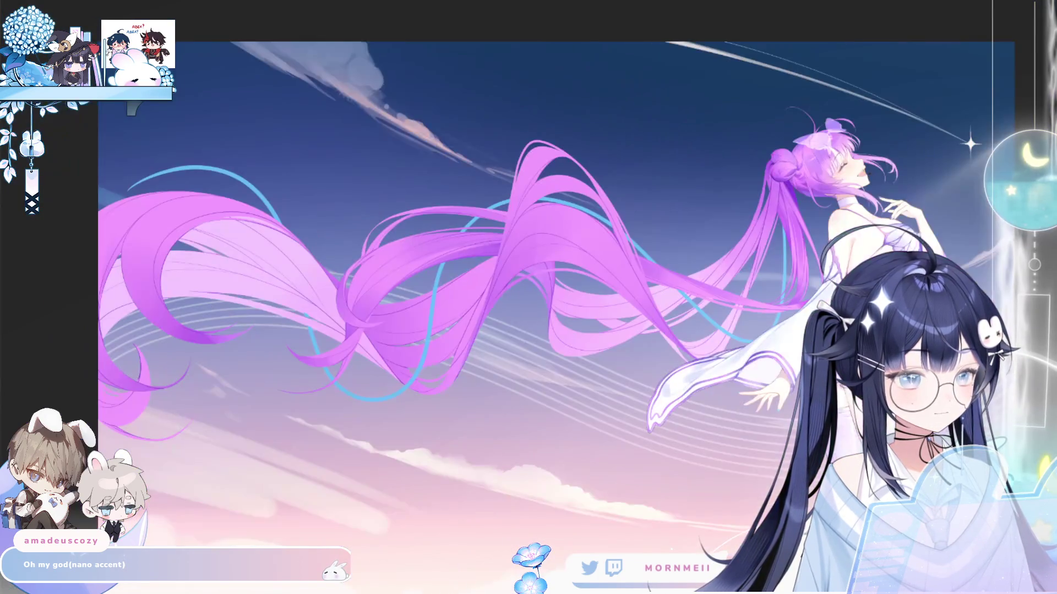
pyautogui.press('m')
pyautogui.press('m')
pyautogui.click(455, 227)
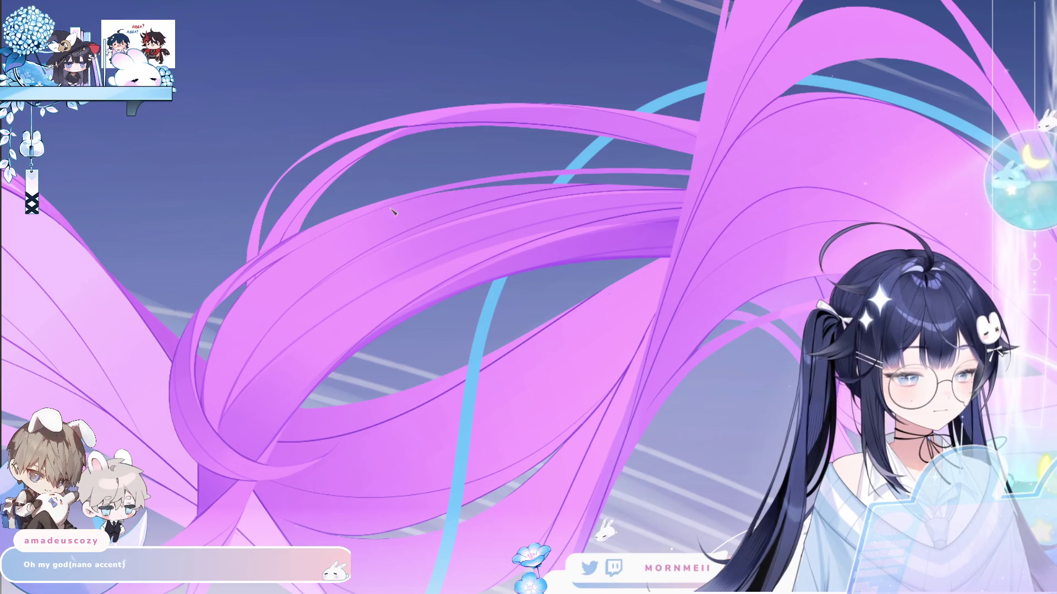
pyautogui.hotkey('ctrl', '0')
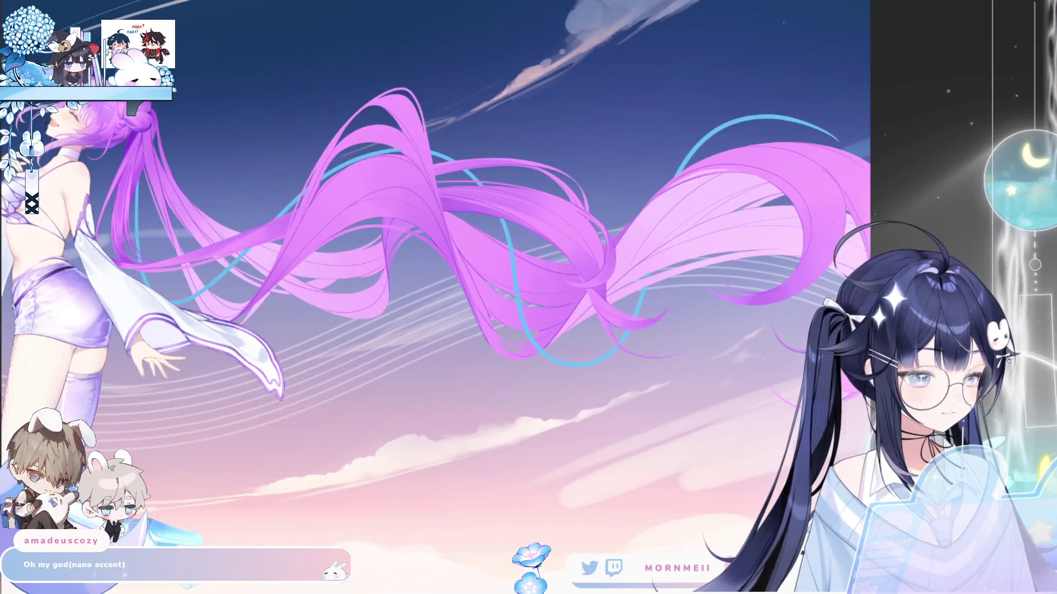
pyautogui.scroll(3, 530, 220)
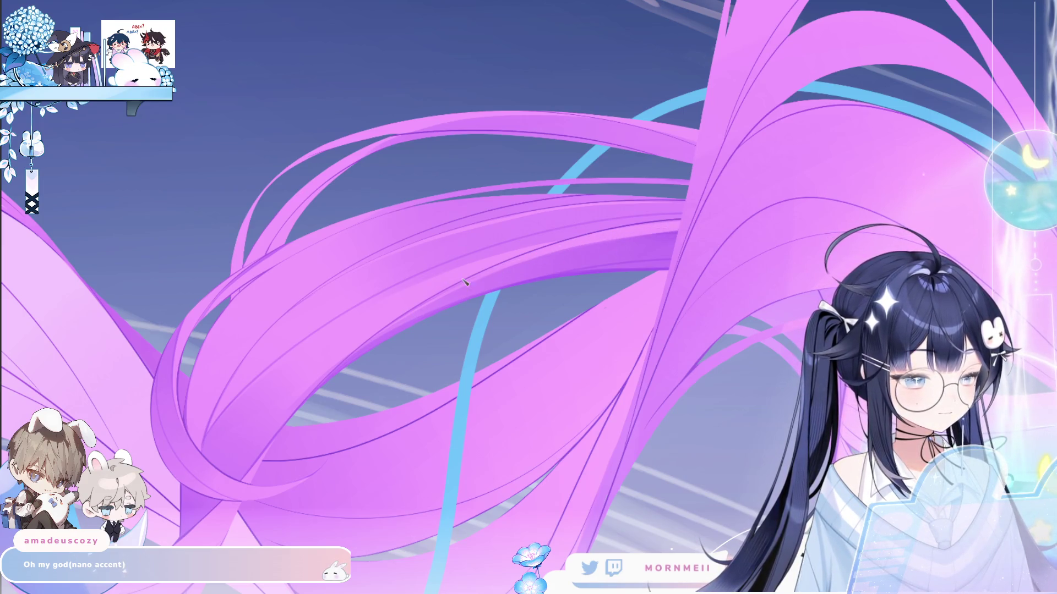
pyautogui.hotkey('ctrl', 'z')
pyautogui.hotkey('ctrl', 'shift', 'z')
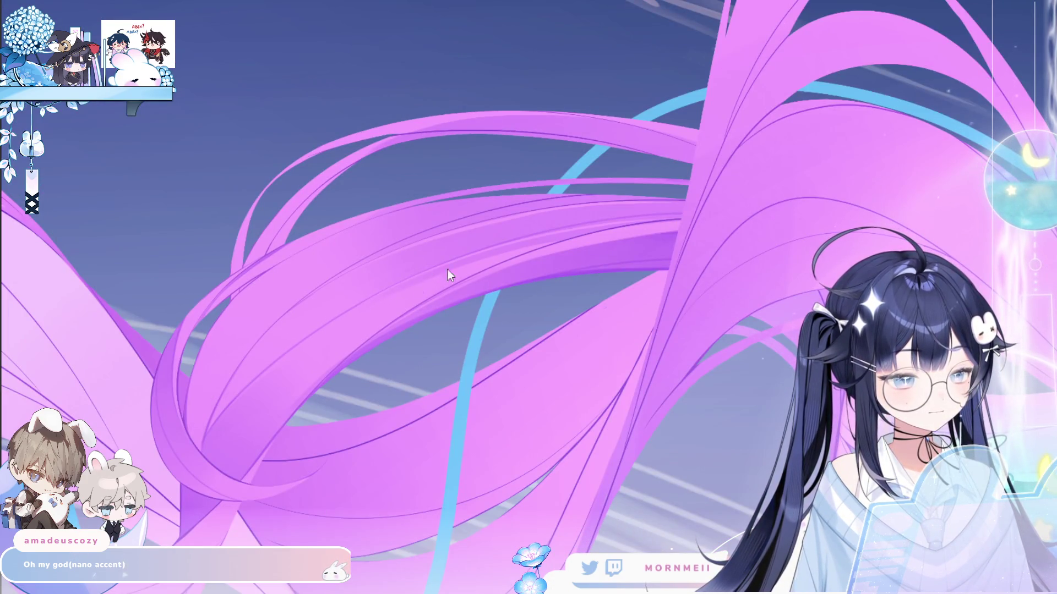
pyautogui.hotkey('ctrl', 'z')
pyautogui.hotkey('ctrl', 'shift', 'z')
pyautogui.hotkey('ctrl', '0')
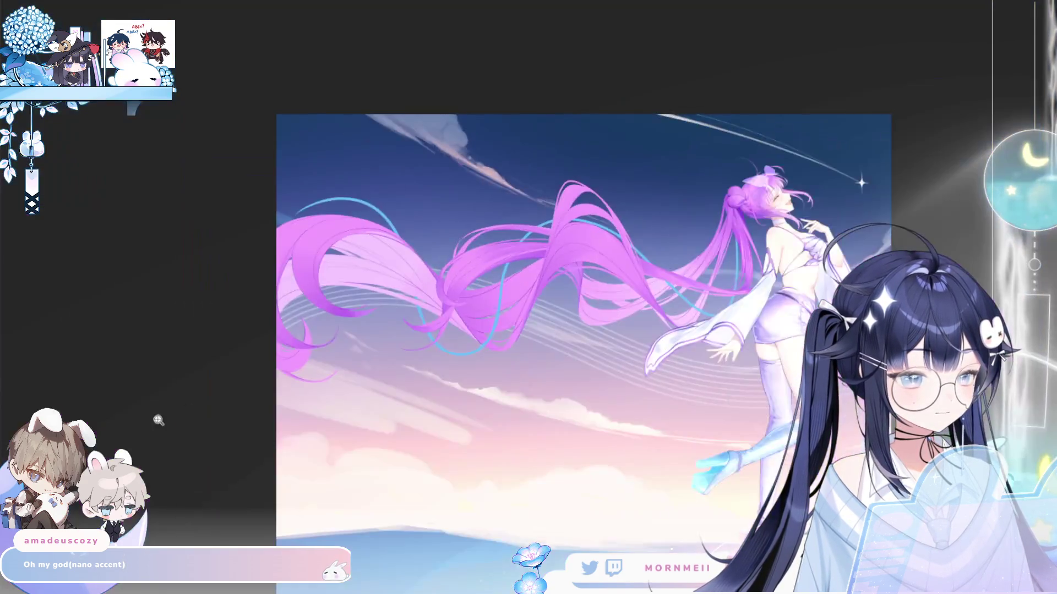
pyautogui.press('h')
pyautogui.press('h')
pyautogui.click(561, 247)
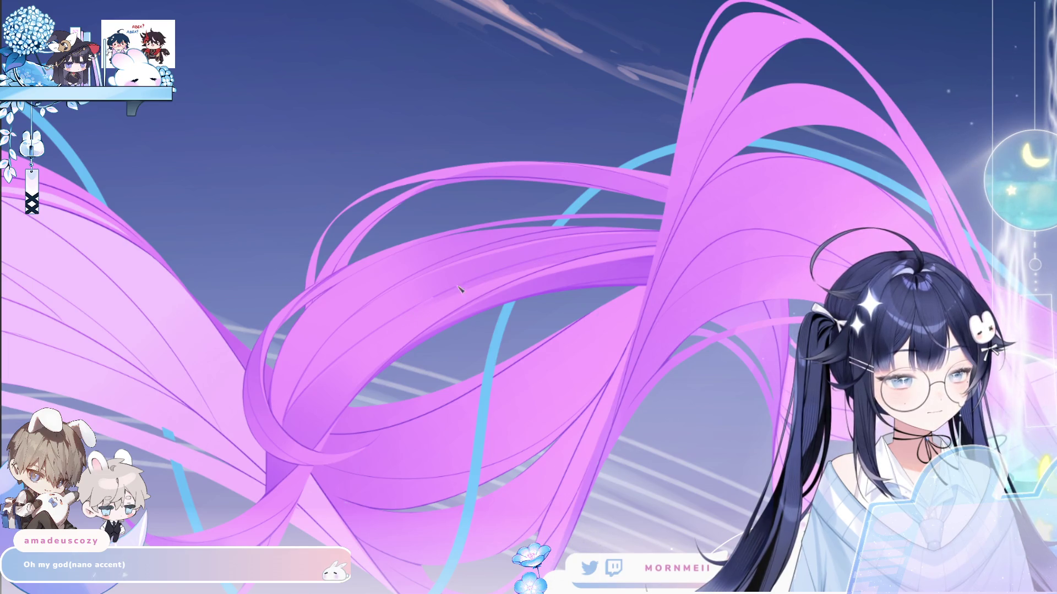
pyautogui.keyDown('alt'); pyautogui.click(372, 355); pyautogui.keyUp('alt')
pyautogui.press('h')
pyautogui.press('h')
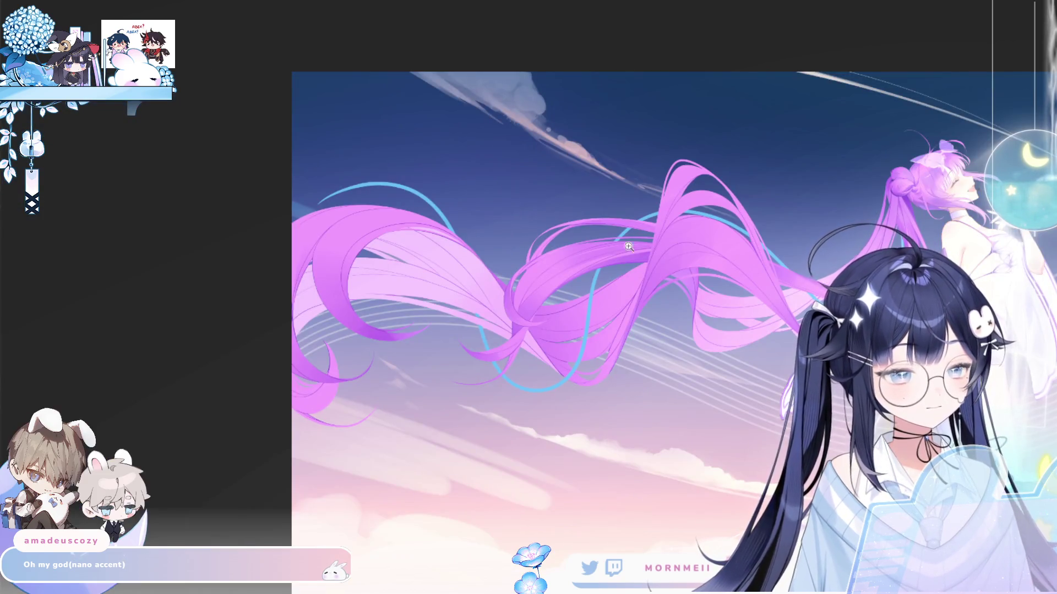
pyautogui.click(629, 247)
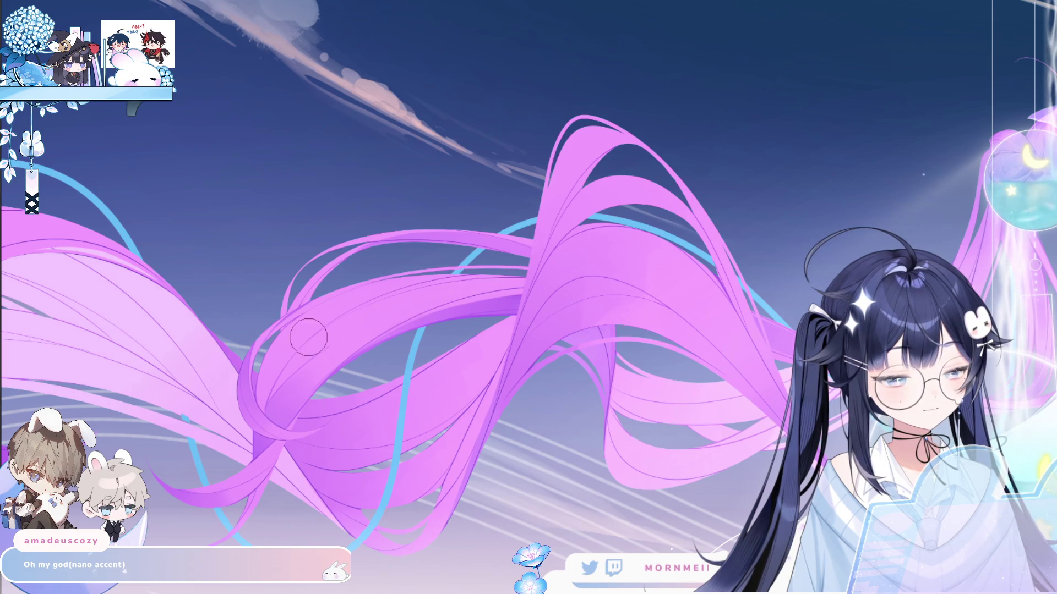
# - Paint darker shading on the lower hair strands and lasso the central tangle of strands
pyautogui.scroll(-5, 546, 279)
pyautogui.scroll(7, 554, 266)
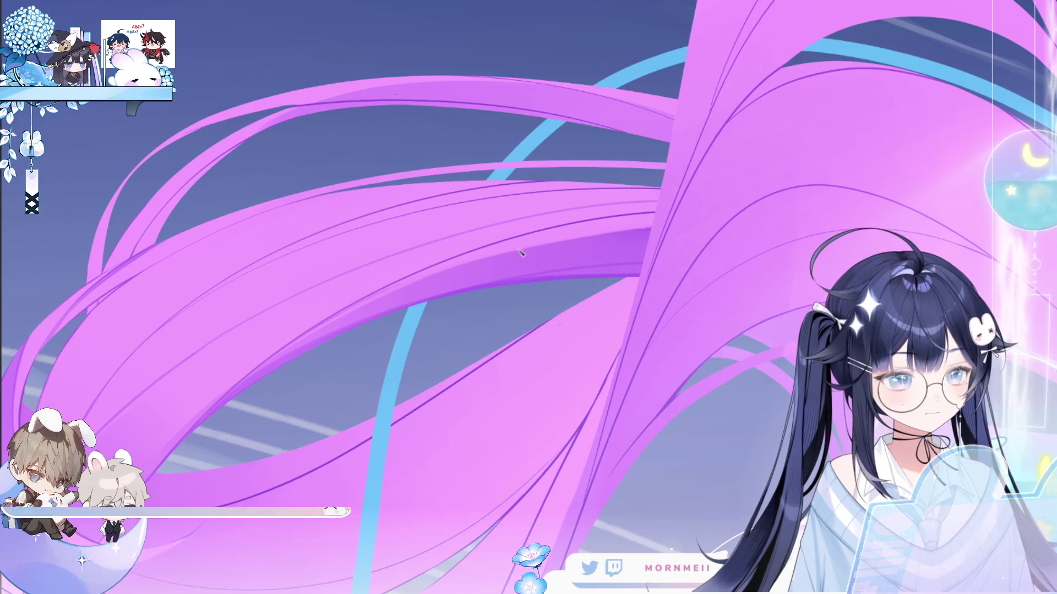
pyautogui.scroll(-5, 543, 244)
pyautogui.press('h')
pyautogui.press('h')
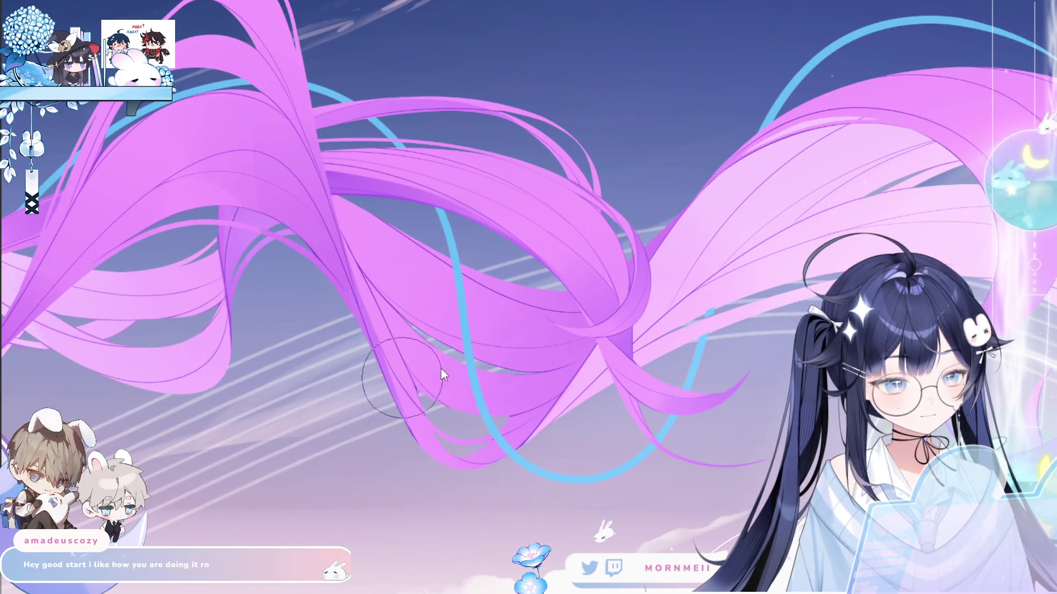
pyautogui.moveTo(402, 378); pyautogui.dragTo(557, 362)
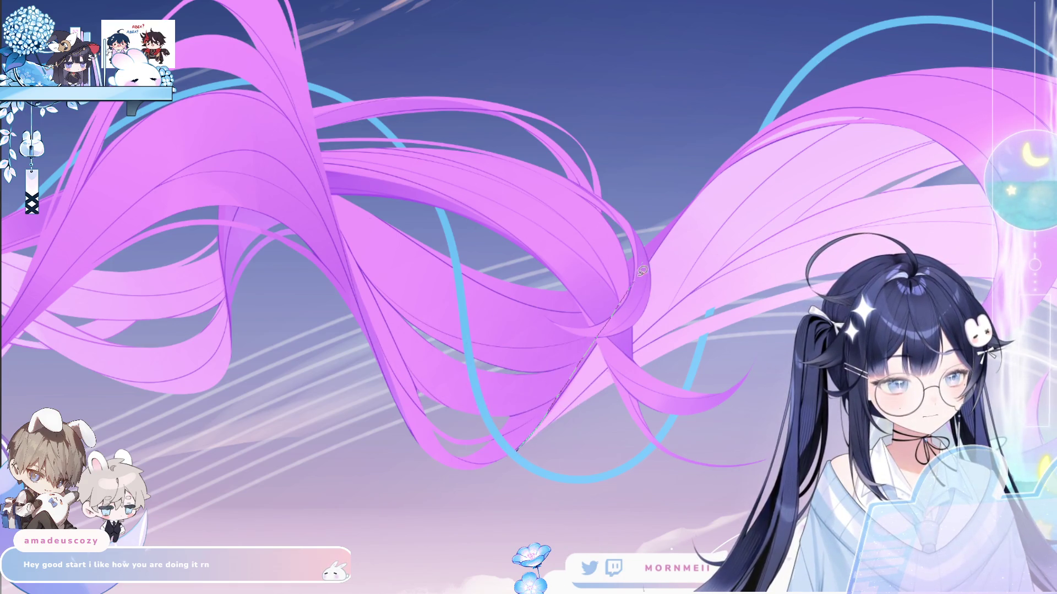
pyautogui.moveTo(701, 87)
pyautogui.mouseDown()
pyautogui.moveTo(280, 237)
pyautogui.moveTo(456, 561)
pyautogui.mouseUp()
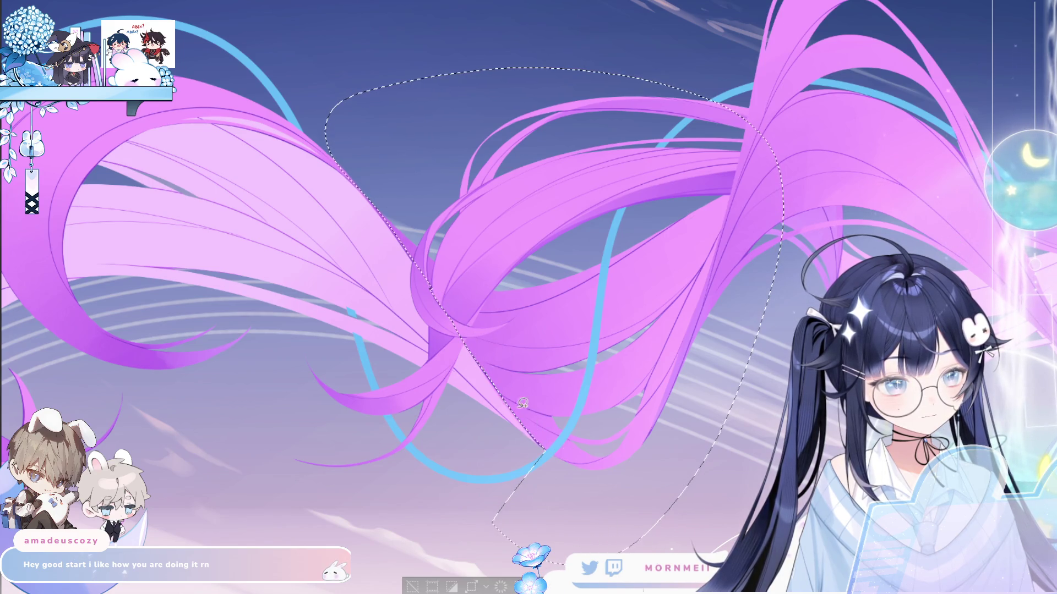
# - Brush darker purple onto the selected hair strands, comparing before and after with undo/redo
pyautogui.press('h')
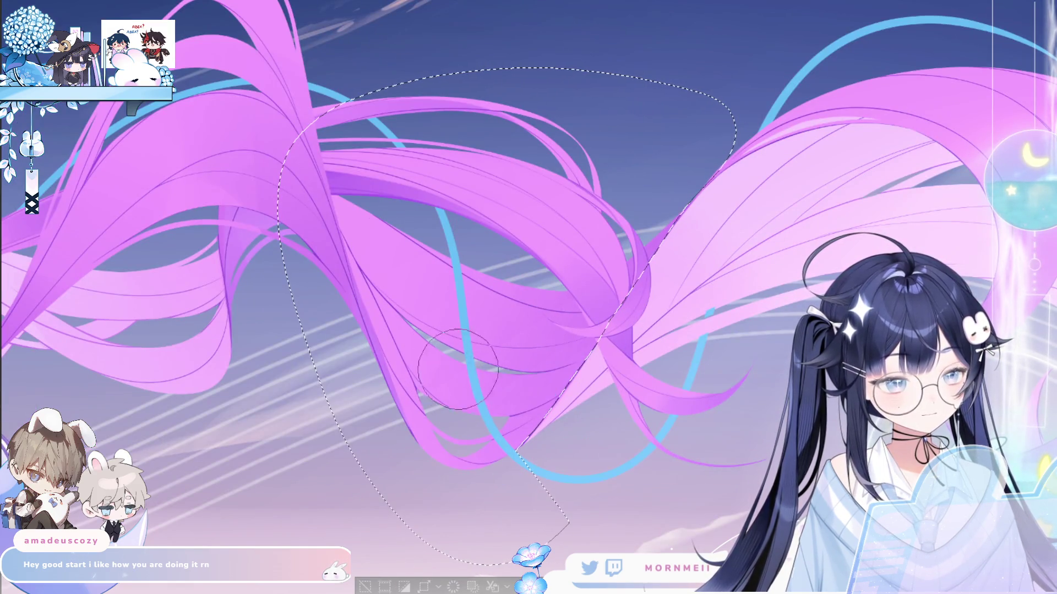
pyautogui.moveTo(485, 386); pyautogui.dragTo(547, 344)
pyautogui.hotkey('ctrl', 'z')
pyautogui.hotkey('ctrl', 'y')
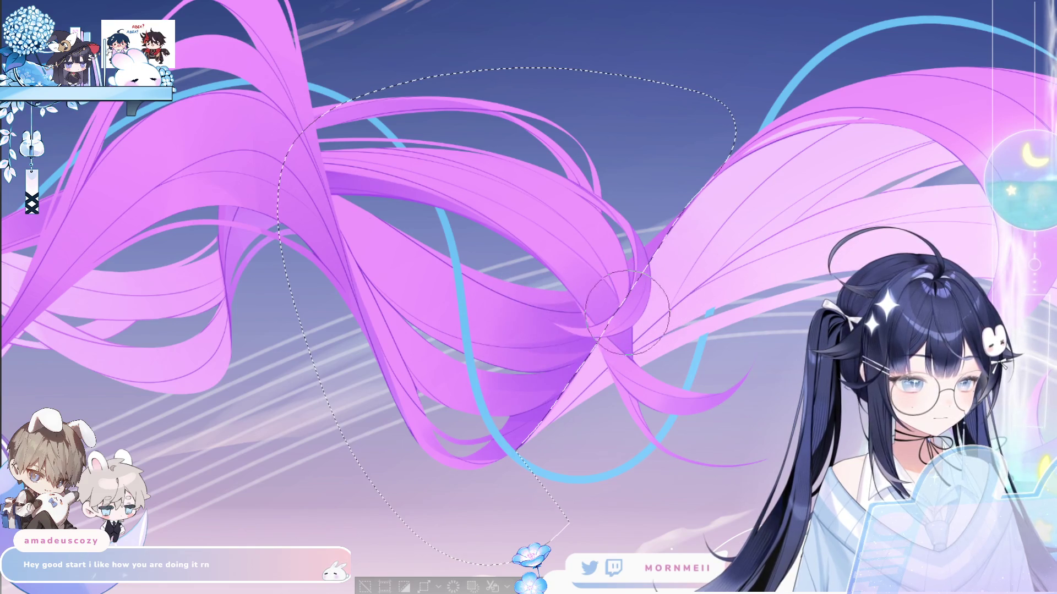
pyautogui.moveTo(419, 131)
pyautogui.mouseDown()
pyautogui.moveTo(436, 245)
pyautogui.moveTo(241, 328)
pyautogui.mouseUp()
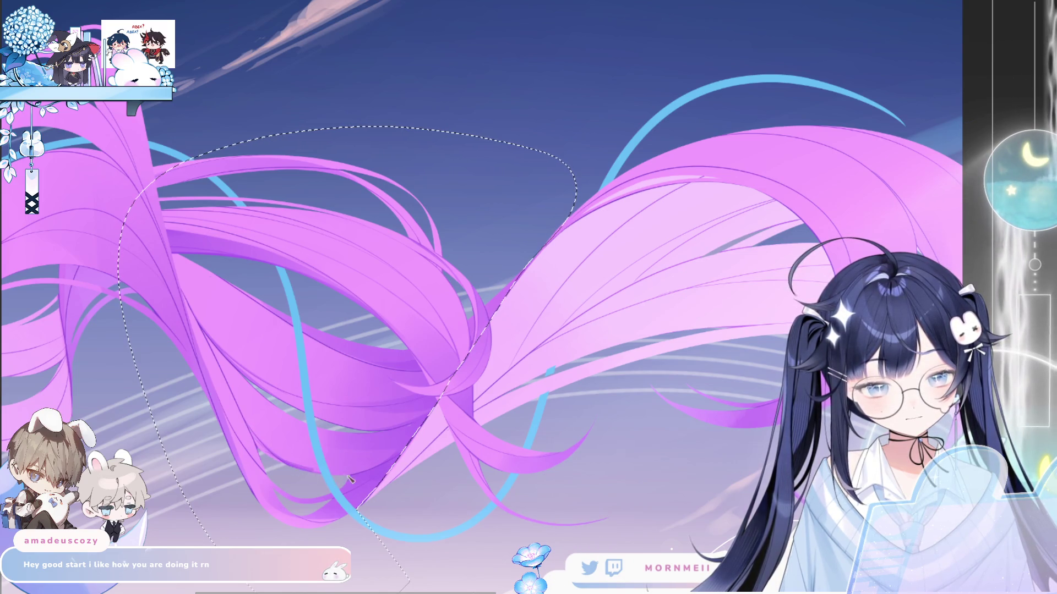
pyautogui.moveTo(352, 484); pyautogui.dragTo(456, 409)
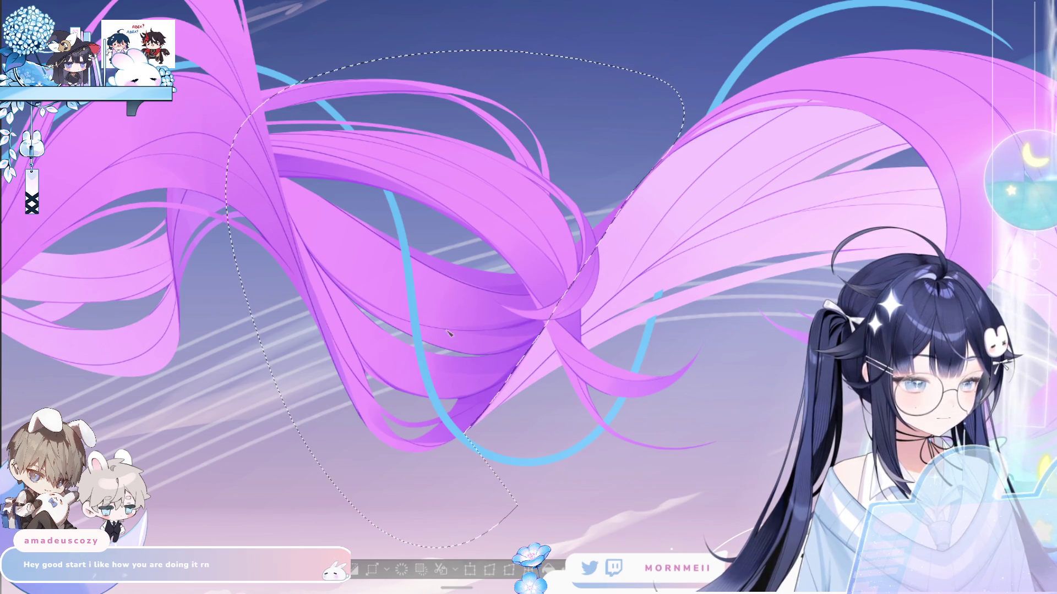
# - Re-check the darkened strands with undo/redo and horizontal canvas flips
pyautogui.hotkey('ctrl', 'z')
pyautogui.hotkey('ctrl', 'y')
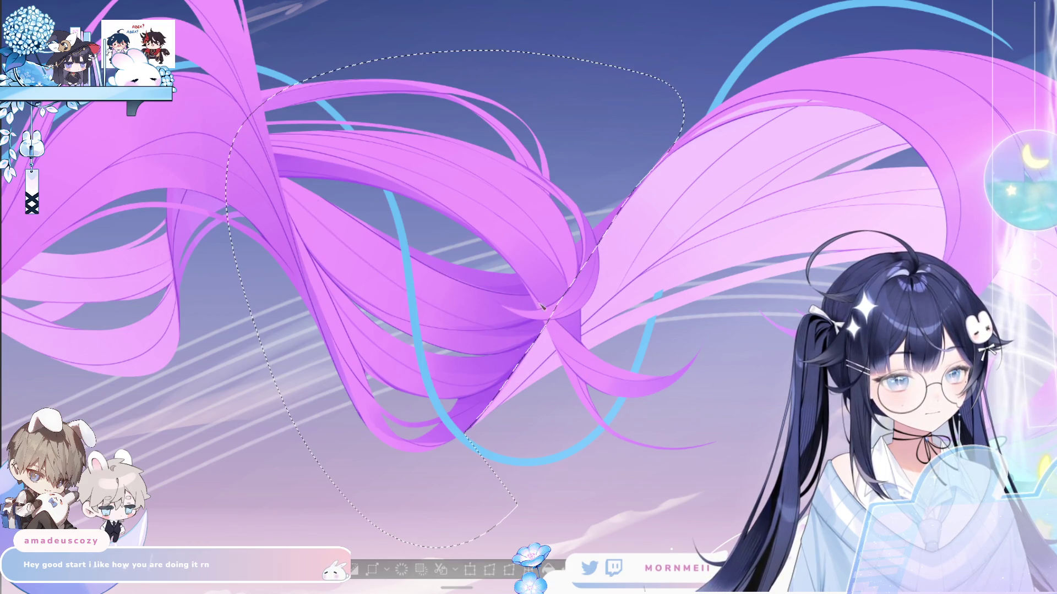
pyautogui.press('h')
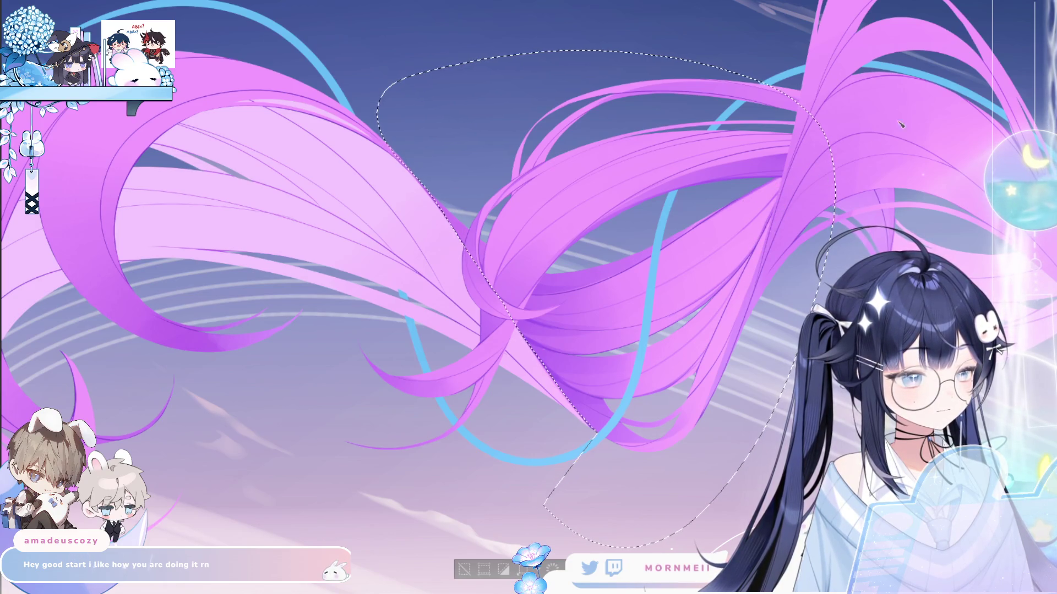
pyautogui.press('h')
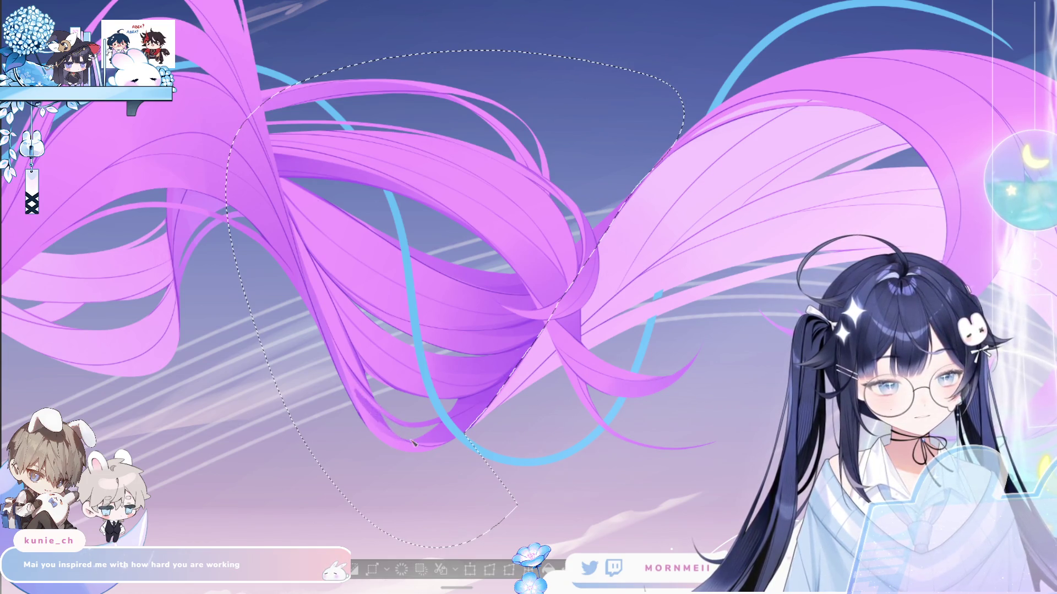
pyautogui.press('h')
pyautogui.scroll(3, 175, 205)
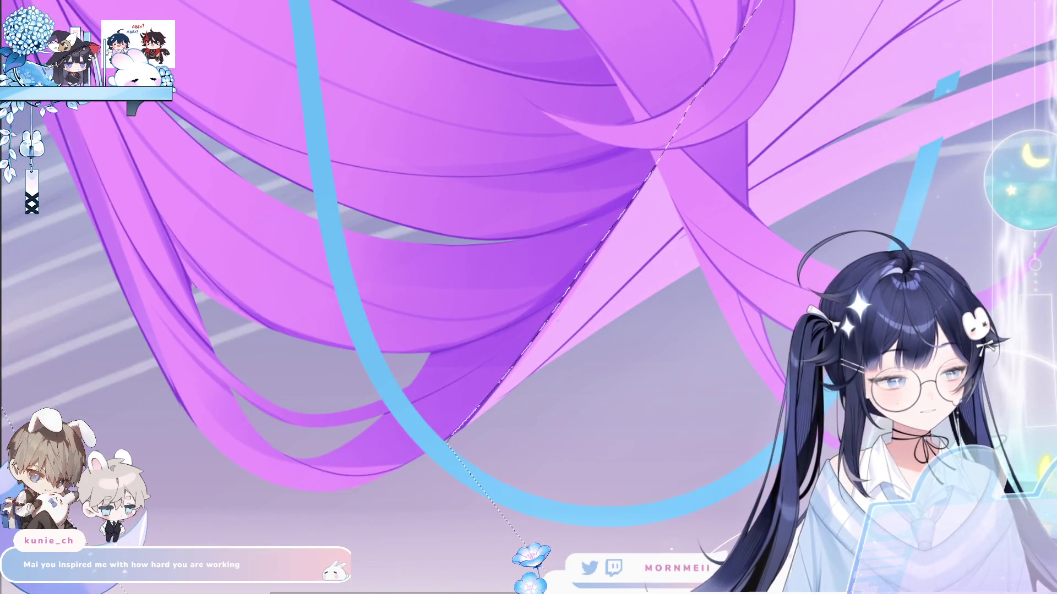
pyautogui.scroll(1, 681, 283)
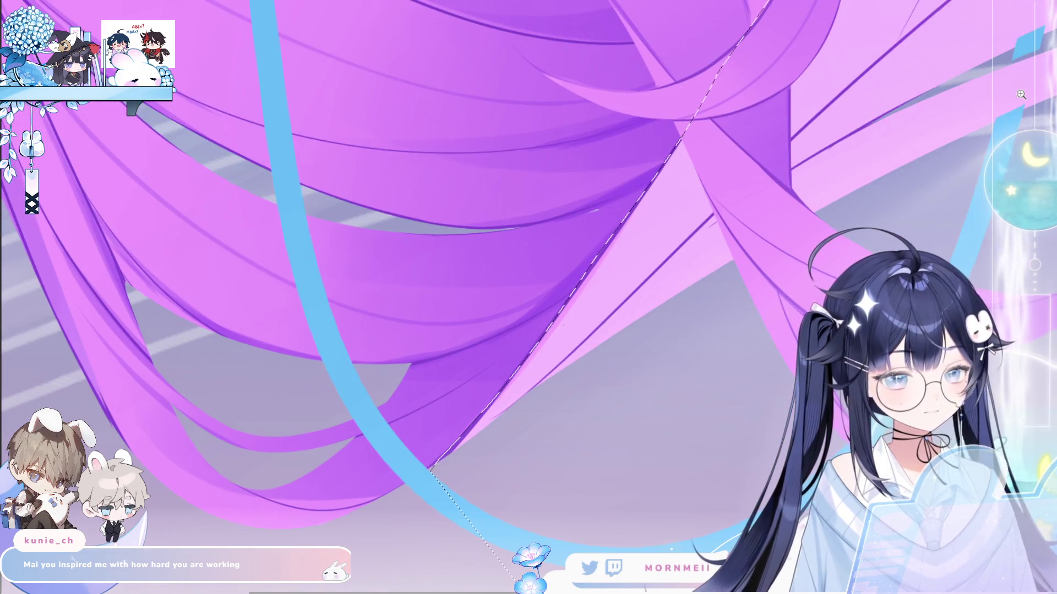
pyautogui.hscroll(-3, 245, 189)
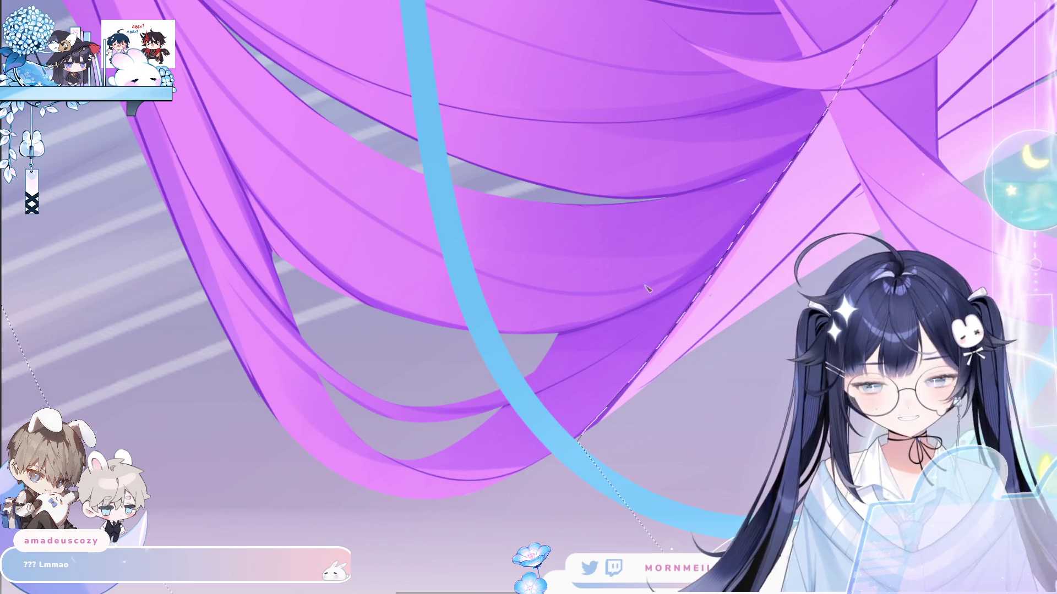
pyautogui.press('h')
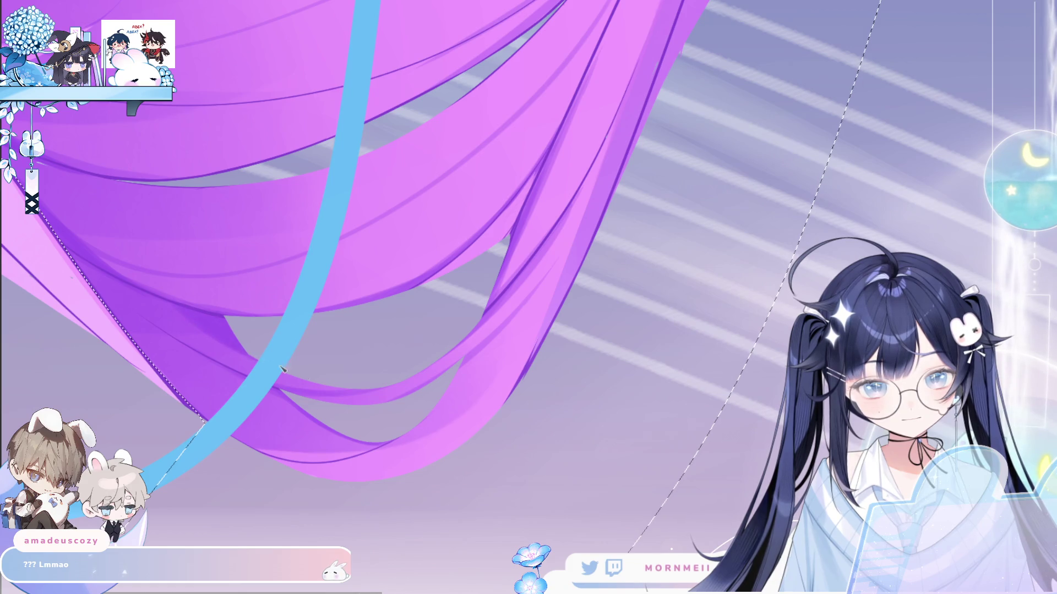
pyautogui.press('m')
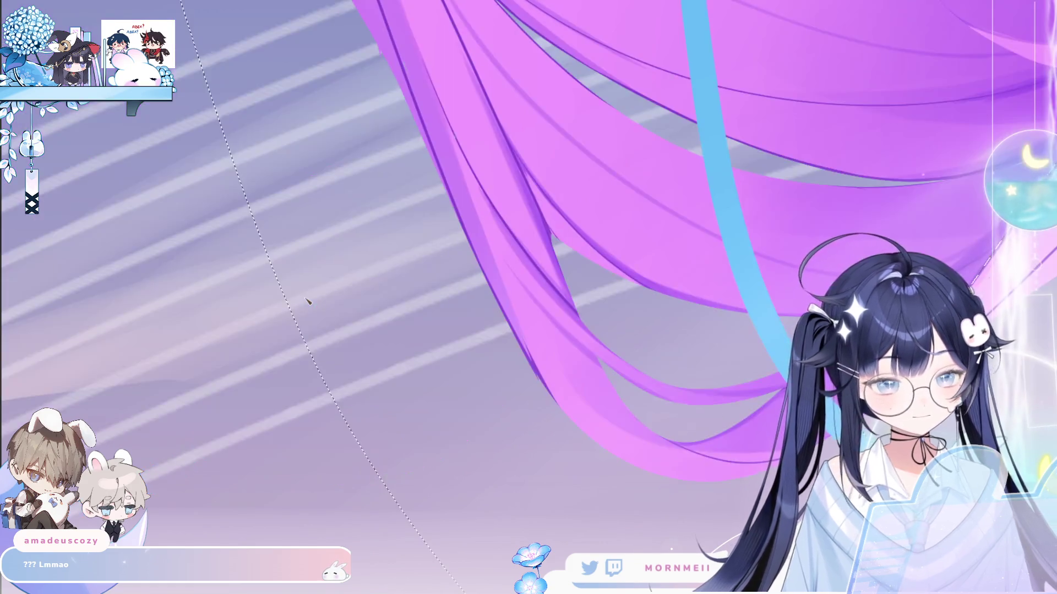
pyautogui.scroll(3, 386, 445)
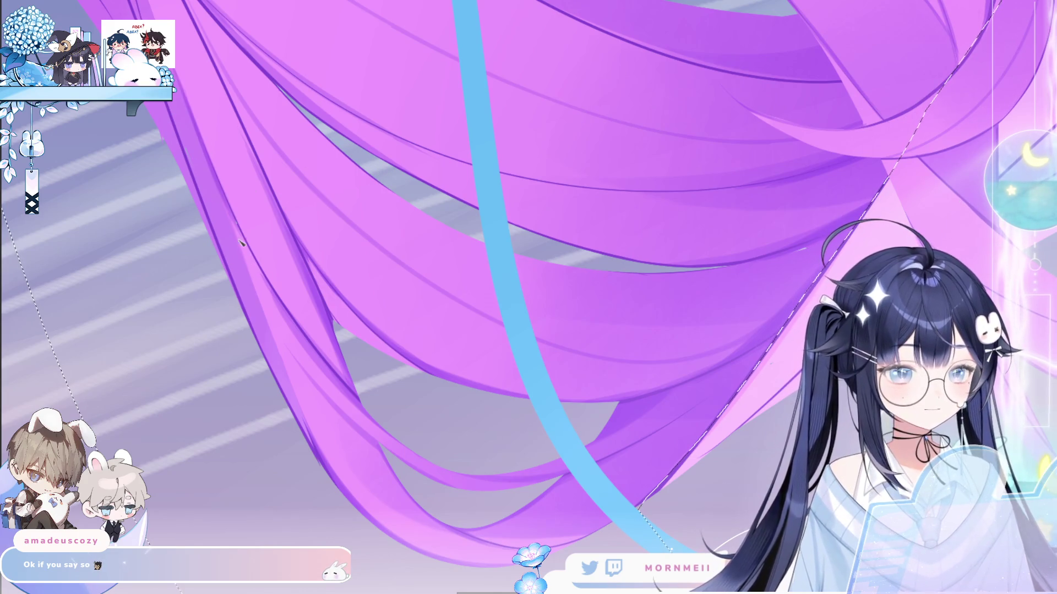
pyautogui.press('h')
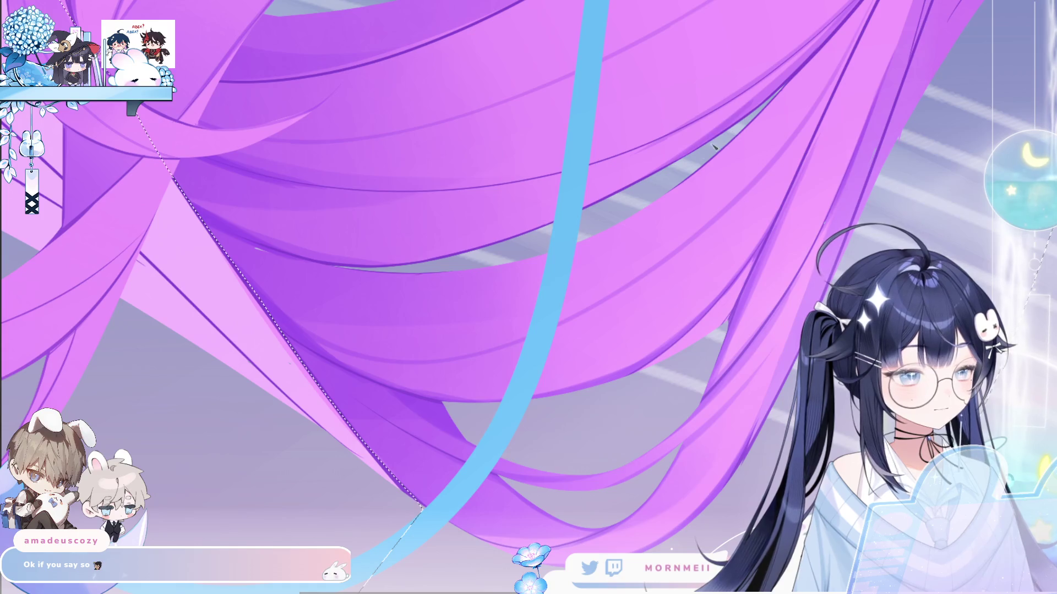
pyautogui.press('h')
pyautogui.moveTo(664, 168); pyautogui.dragTo(132, 352)
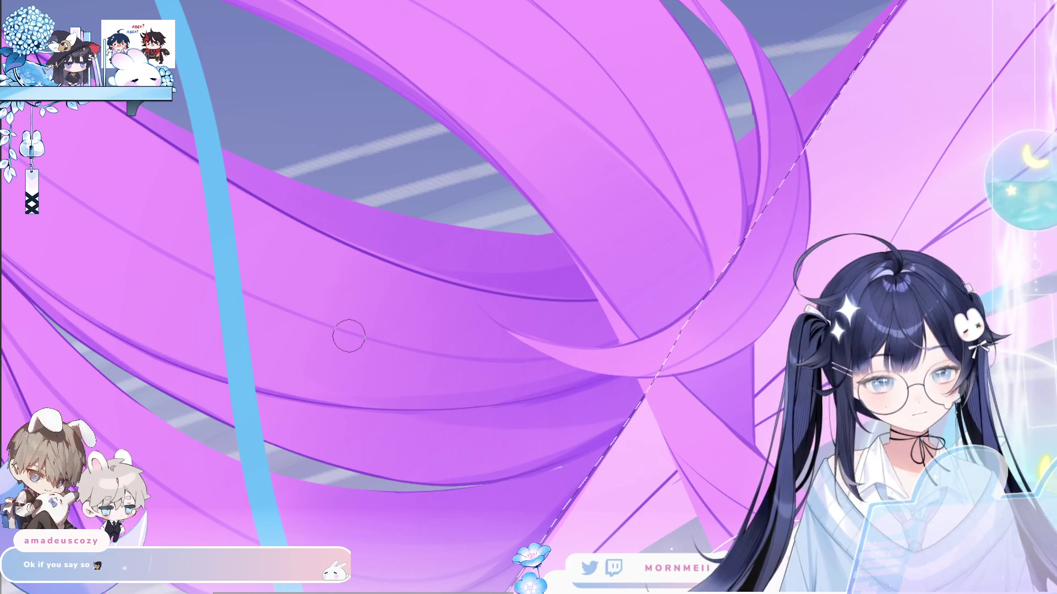
pyautogui.press('-')
pyautogui.press('-')
pyautogui.press('h')
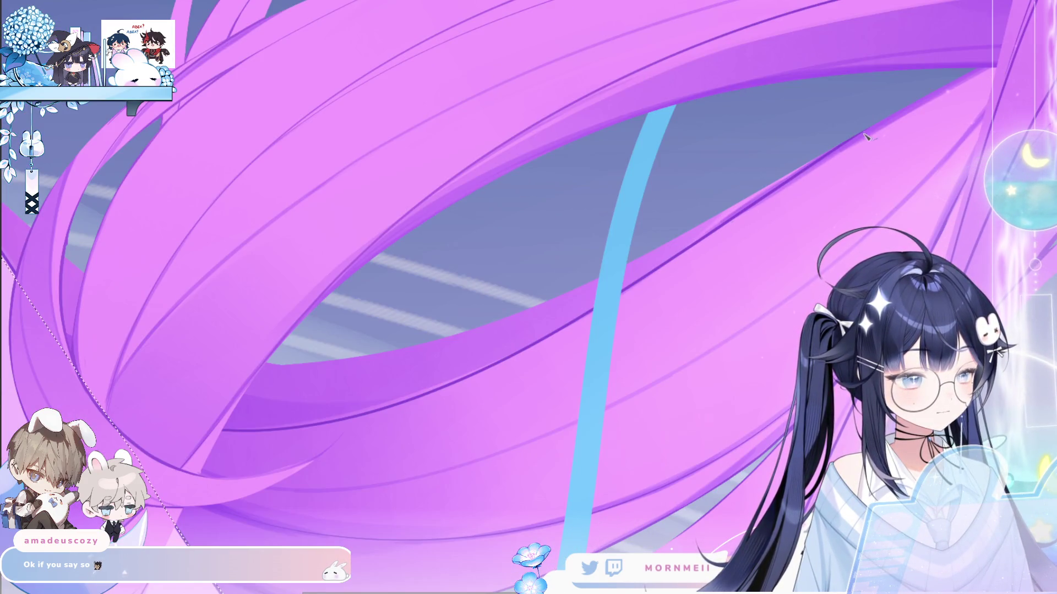
pyautogui.press('h')
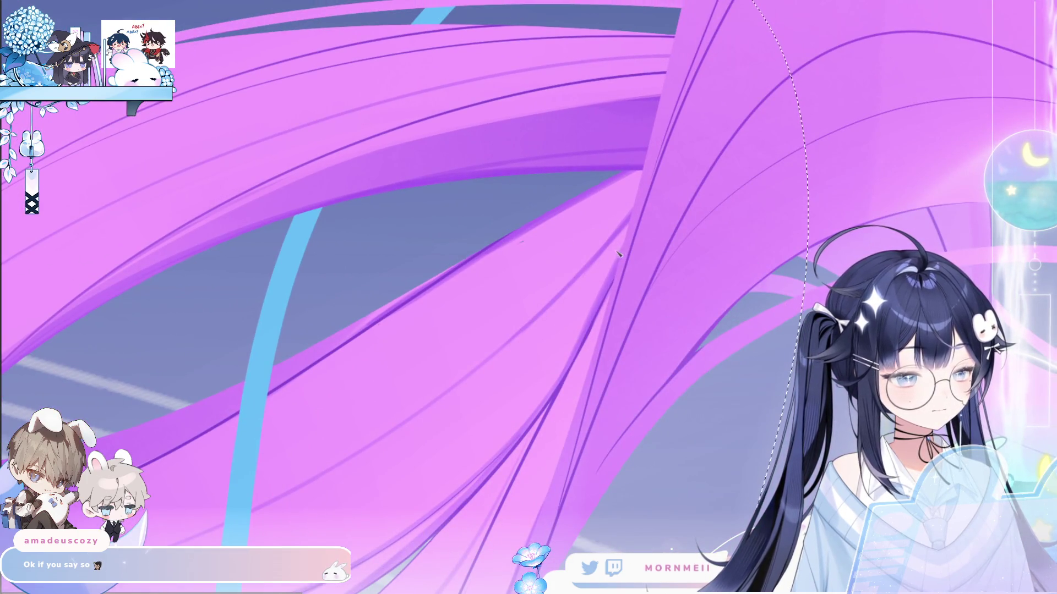
pyautogui.press('h')
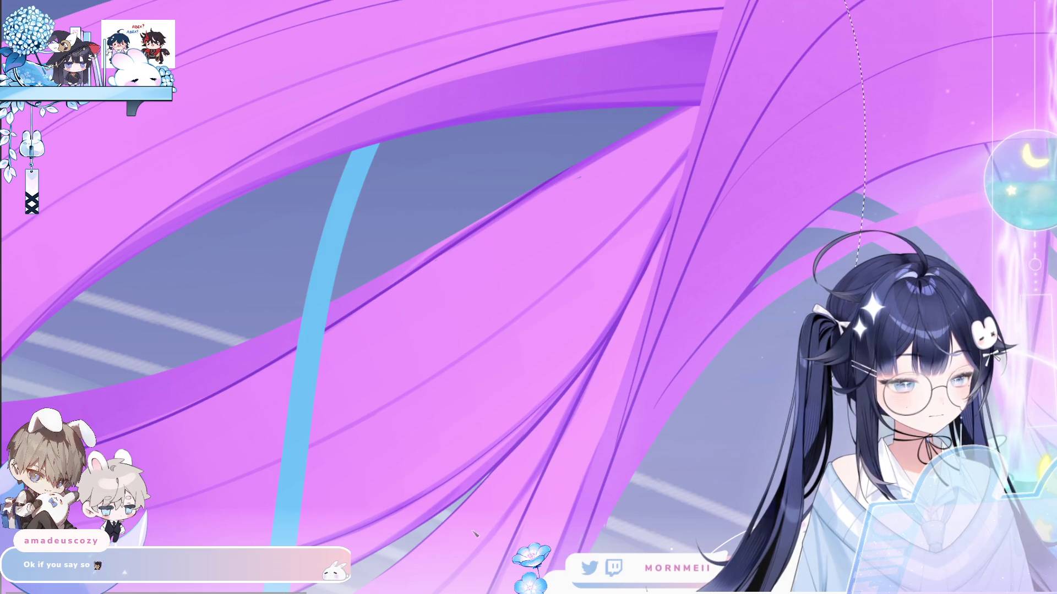
pyautogui.scroll(-5, 659, 293)
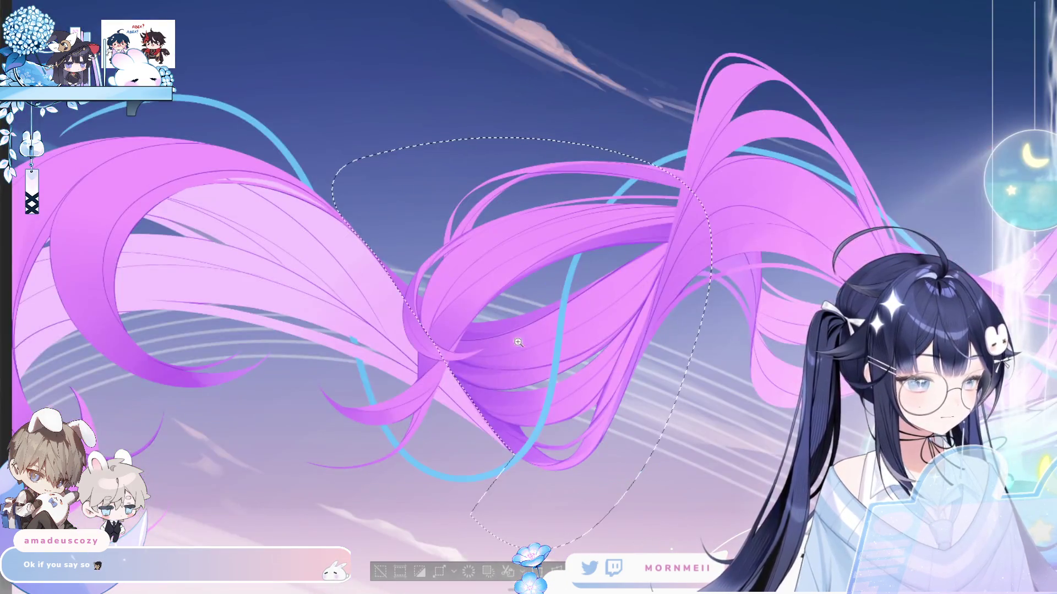
# - Deselect the lasso, mirror the canvas to check balance, and fit the whole illustration to the window
pyautogui.scroll(5, 642, 213)
pyautogui.moveTo(642, 213); pyautogui.dragTo(312, 306)
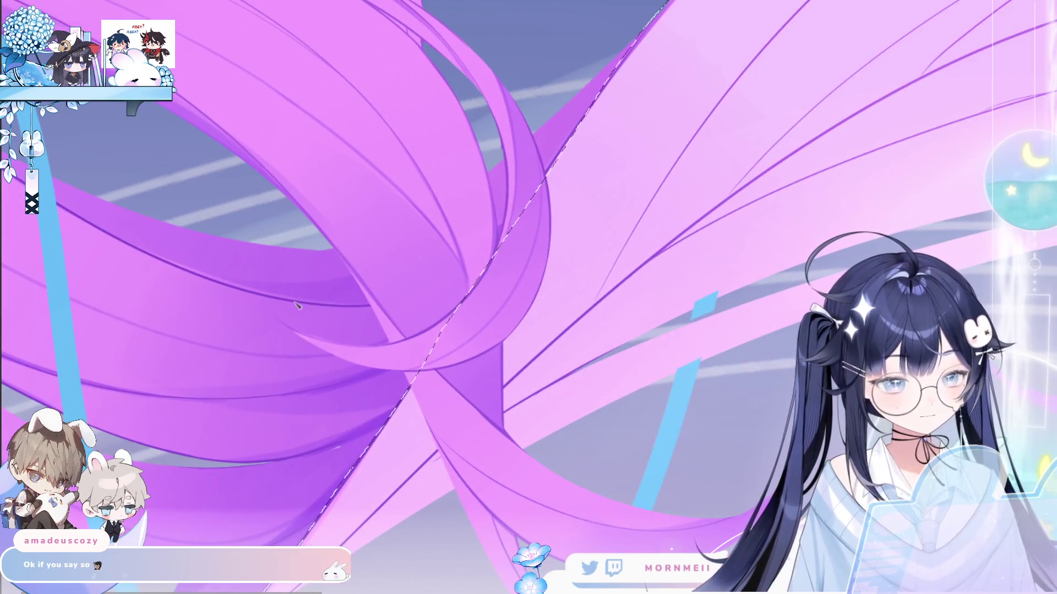
pyautogui.scroll(-5, 501, 234)
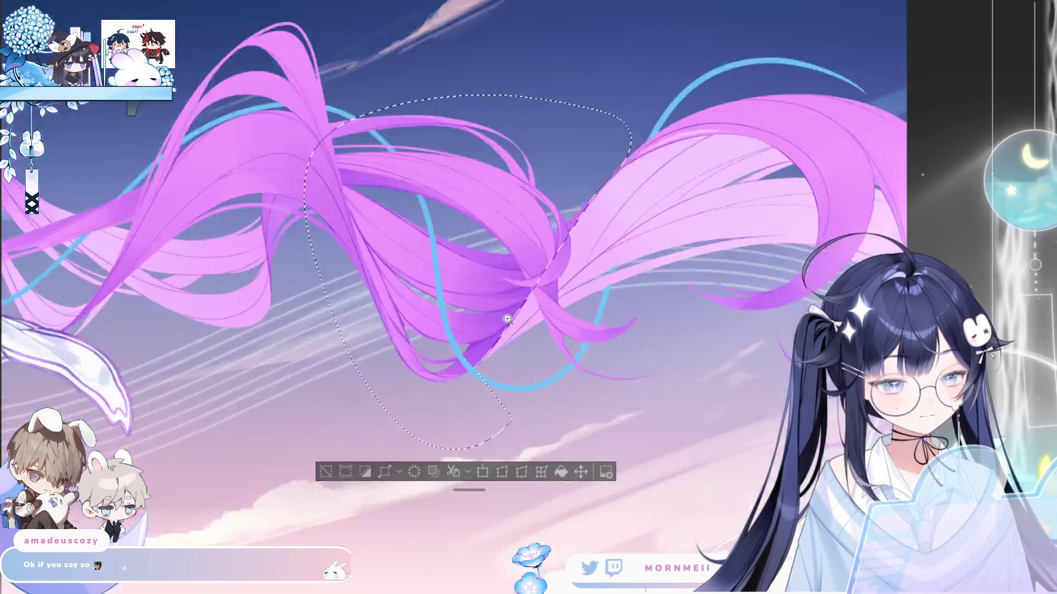
pyautogui.hotkey('ctrl', 'd')
pyautogui.press('h')
pyautogui.scroll(-5, 654, 387)
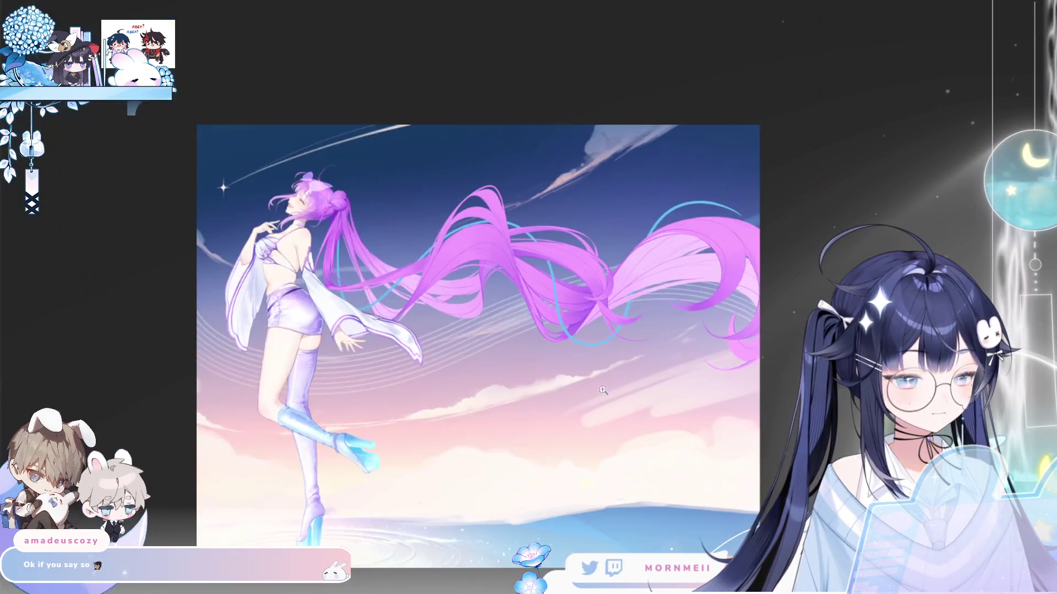
pyautogui.press('h')
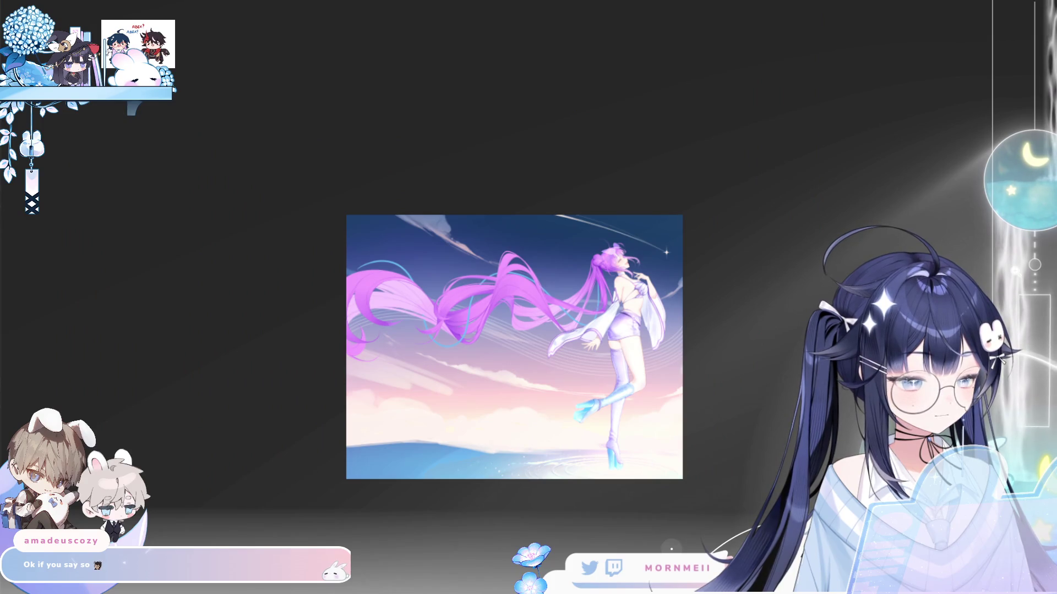
pyautogui.press('h')
pyautogui.moveTo(558, 284); pyautogui.dragTo(835, 134)
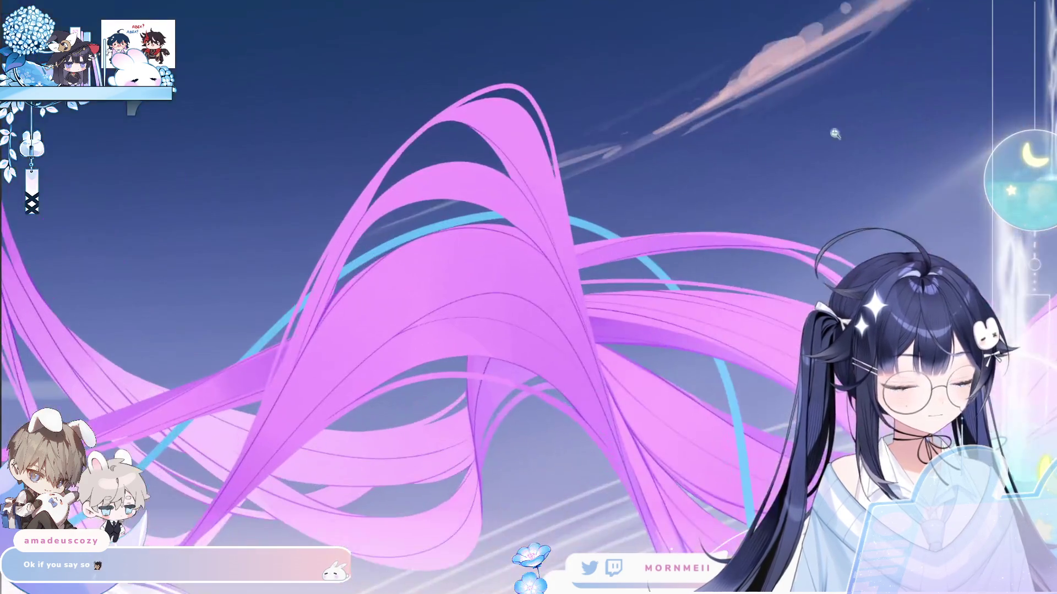
pyautogui.hotkey('ctrl', '0')
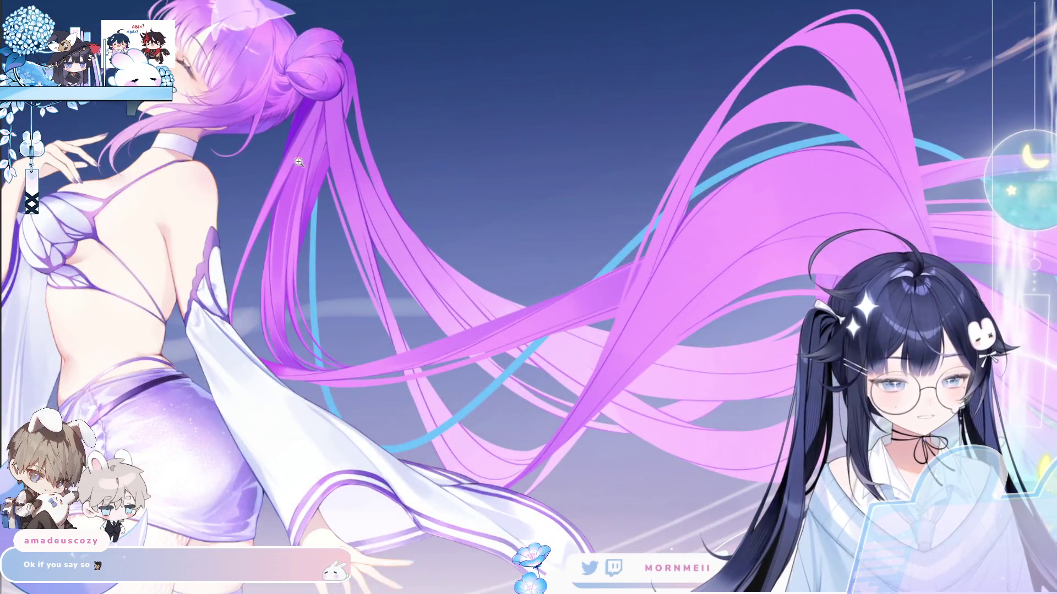
# - Check the whole illustration mirrored, then zoom and pan to frame the top of the twin-tails
pyautogui.click(323, 84)
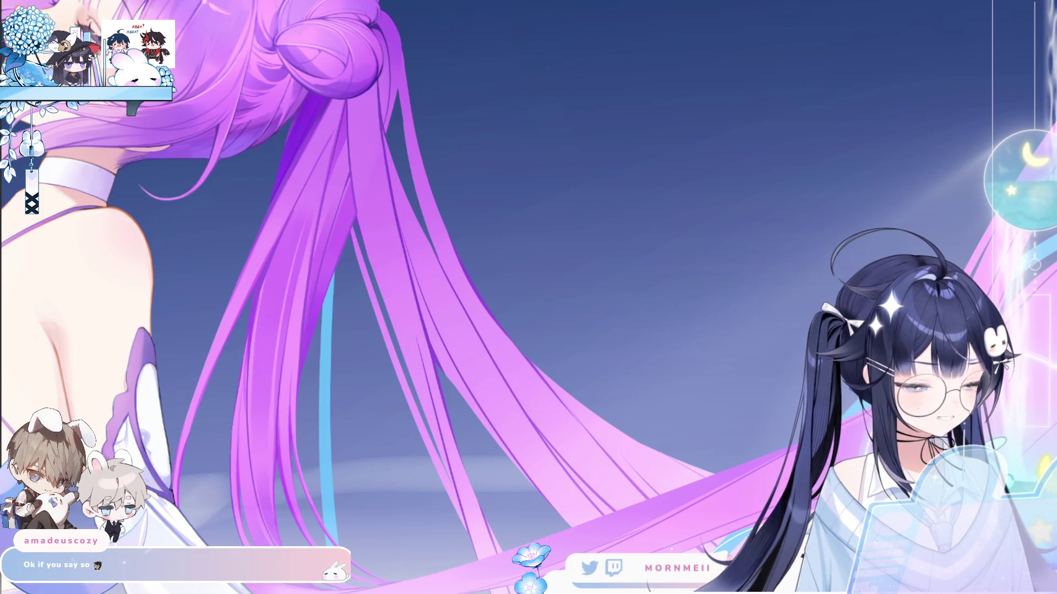
pyautogui.click(384, 372)
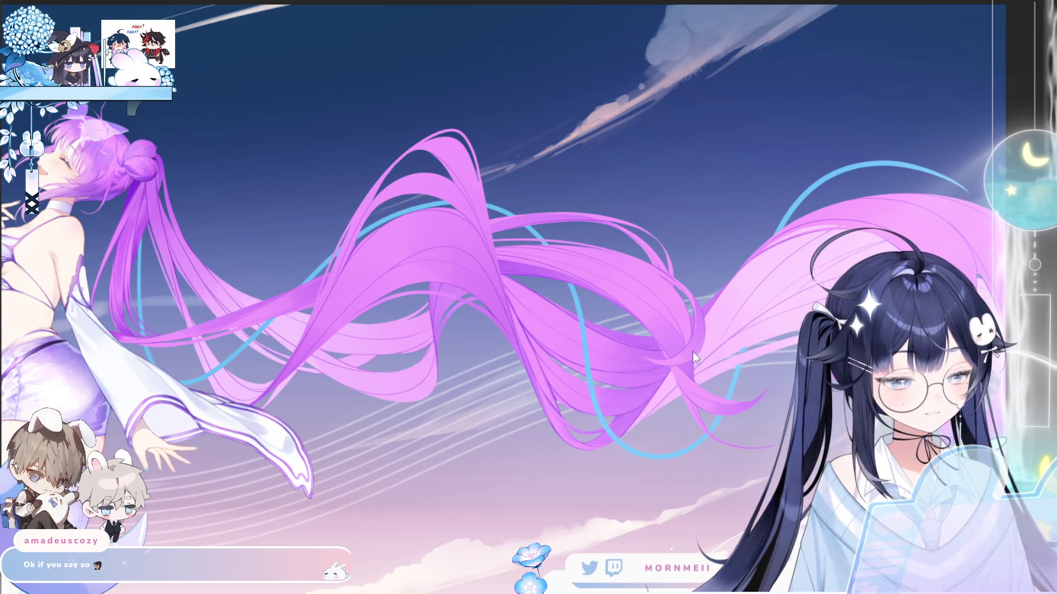
pyautogui.click(718, 379)
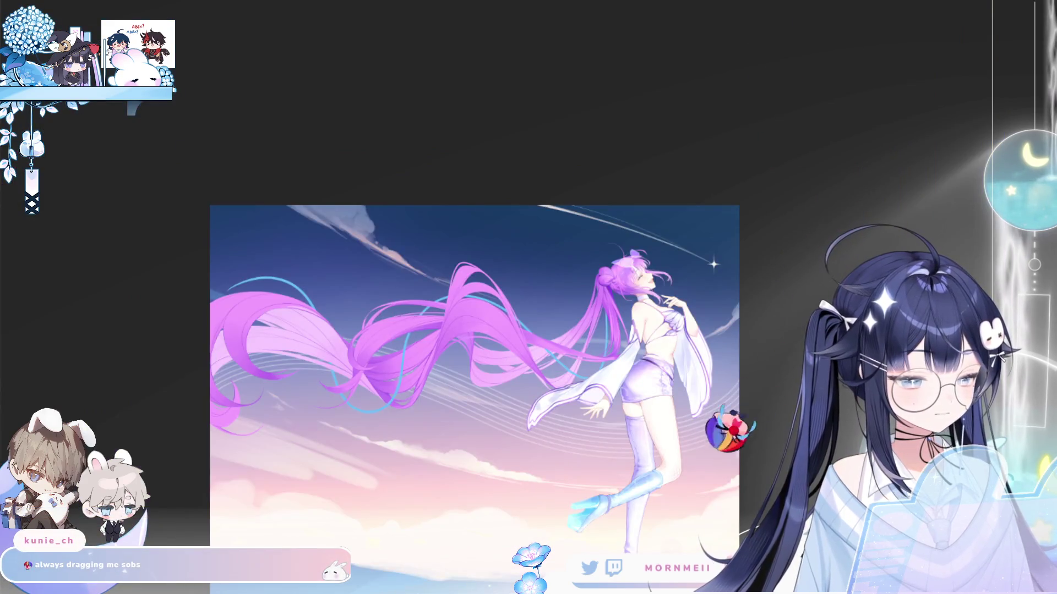
pyautogui.press('Right')
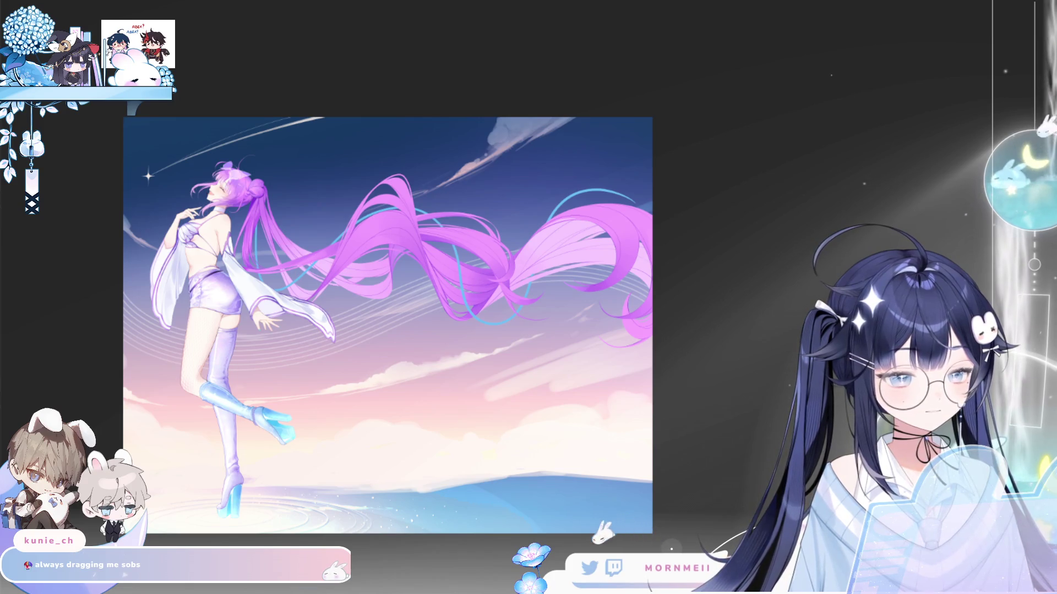
pyautogui.press('Right')
pyautogui.press('Left')
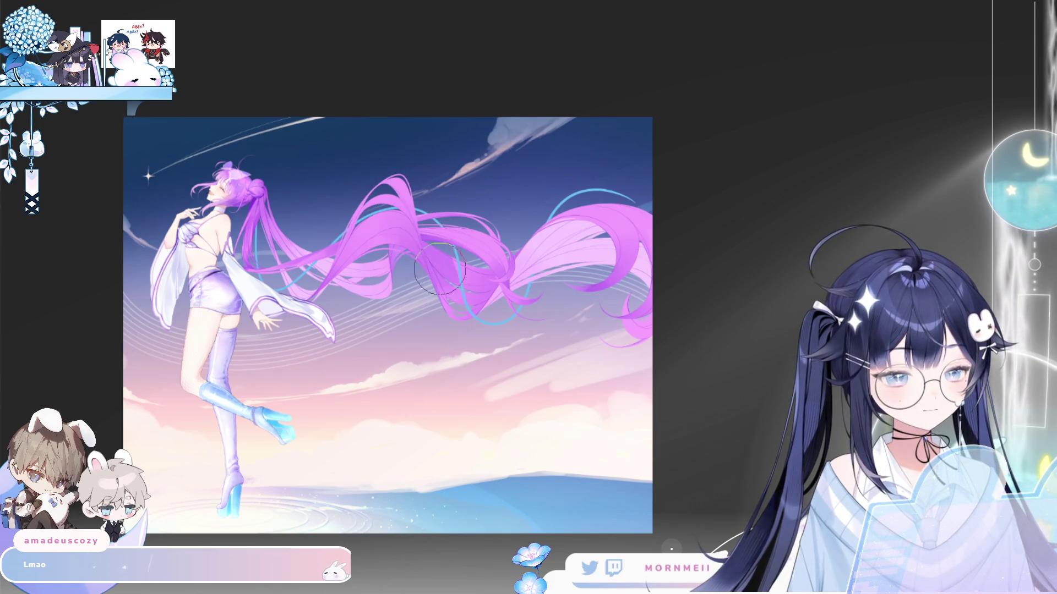
pyautogui.press('h')
pyautogui.press('h')
pyautogui.scroll(4, 526, 195)
pyautogui.moveTo(527, 195); pyautogui.dragTo(472, 253)
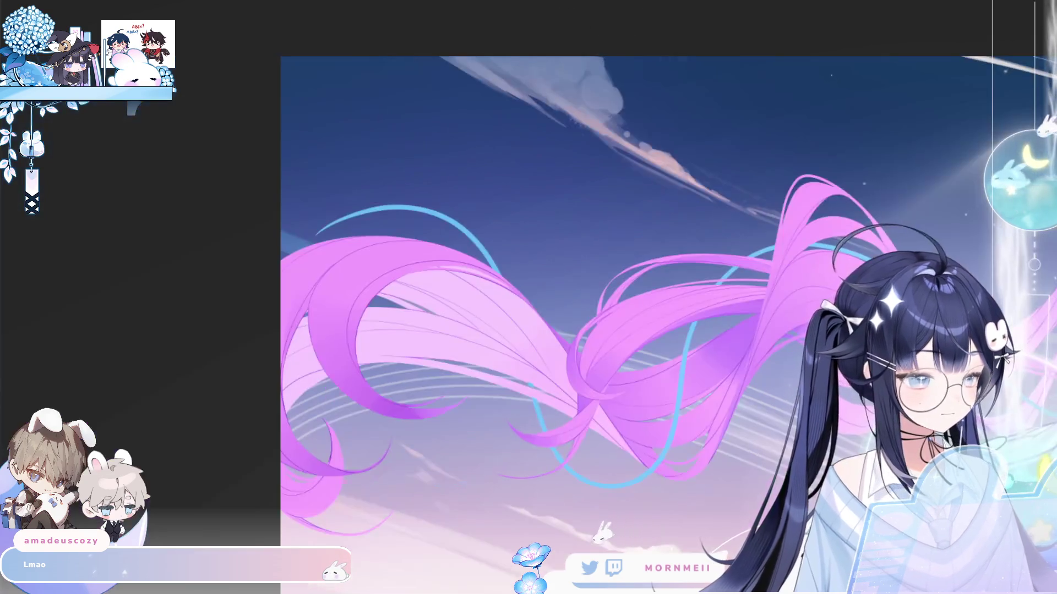
# - Zoom closer, pan to the lower overlapping strands, and flip the canvas twice to check them
pyautogui.scroll(3, 331, 352)
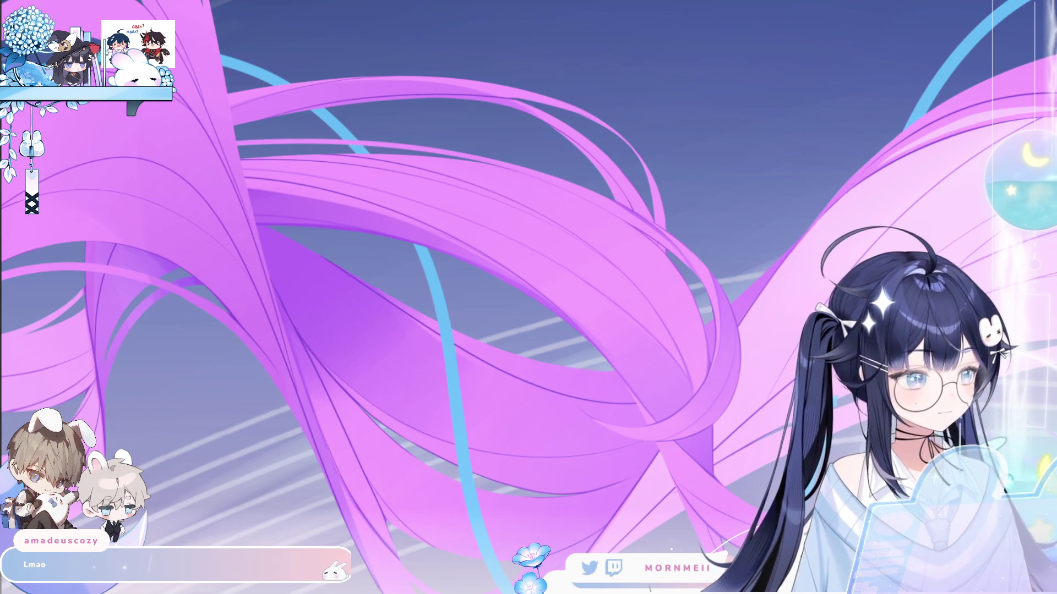
pyautogui.scroll(3, 529, 297)
pyautogui.moveTo(329, 432); pyautogui.dragTo(274, 207)
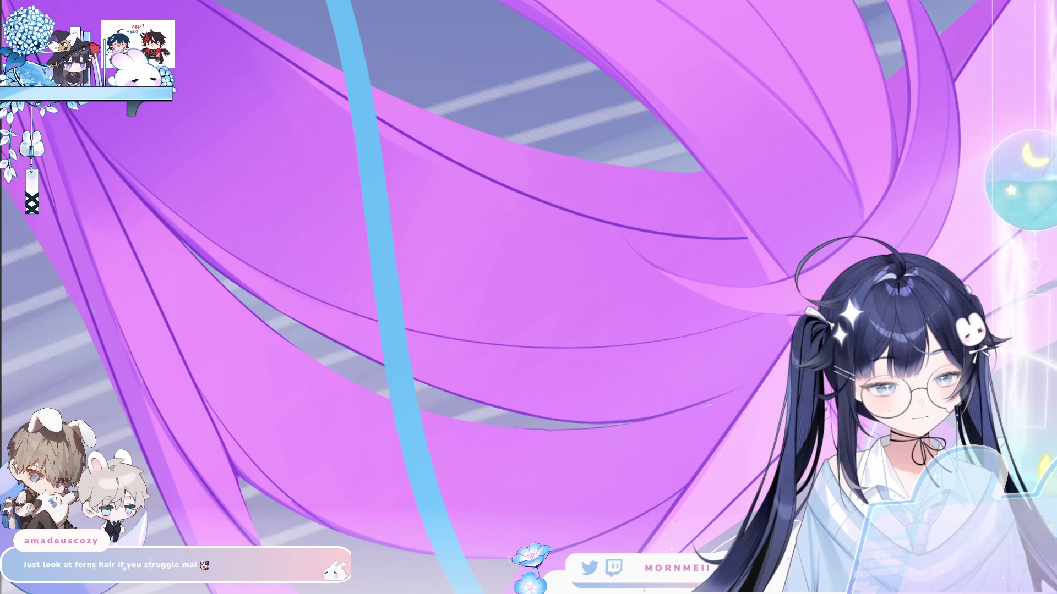
pyautogui.press('h')
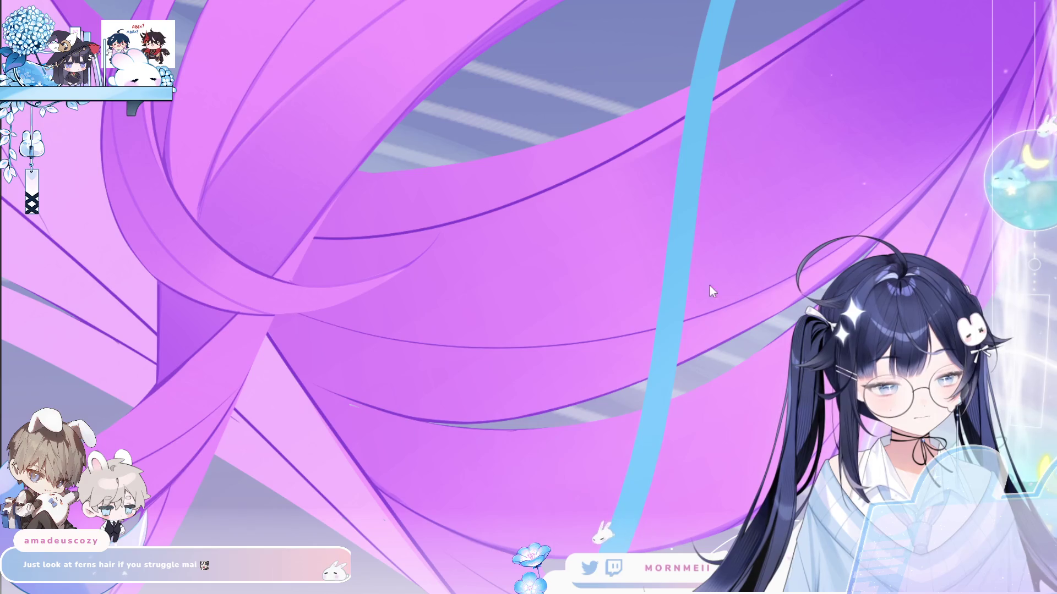
pyautogui.press('h')
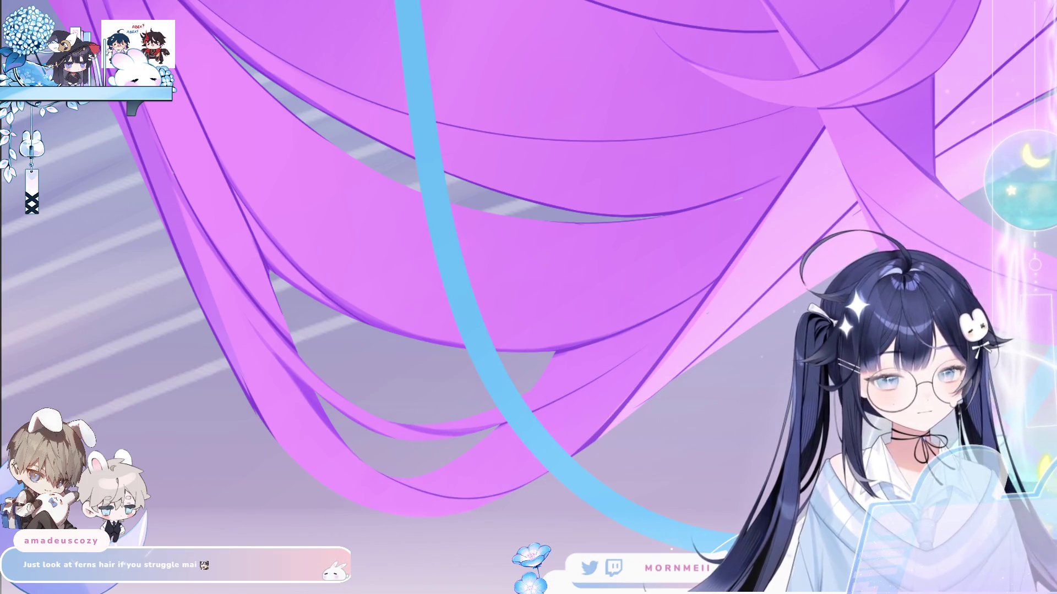
# - Lasso part of a hair band, then deselect and zoom in on the hair bands
pyautogui.moveTo(536, 484)
pyautogui.mouseDown()
pyautogui.moveTo(682, 300)
pyautogui.moveTo(454, 432)
pyautogui.mouseUp()
pyautogui.press('h')
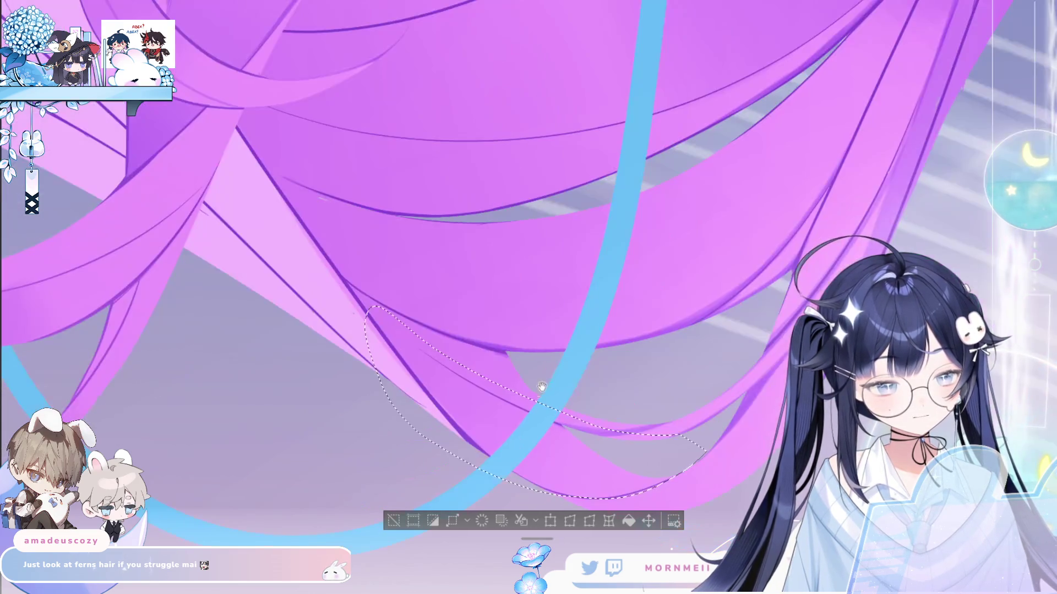
pyautogui.moveTo(542, 387); pyautogui.dragTo(324, 351)
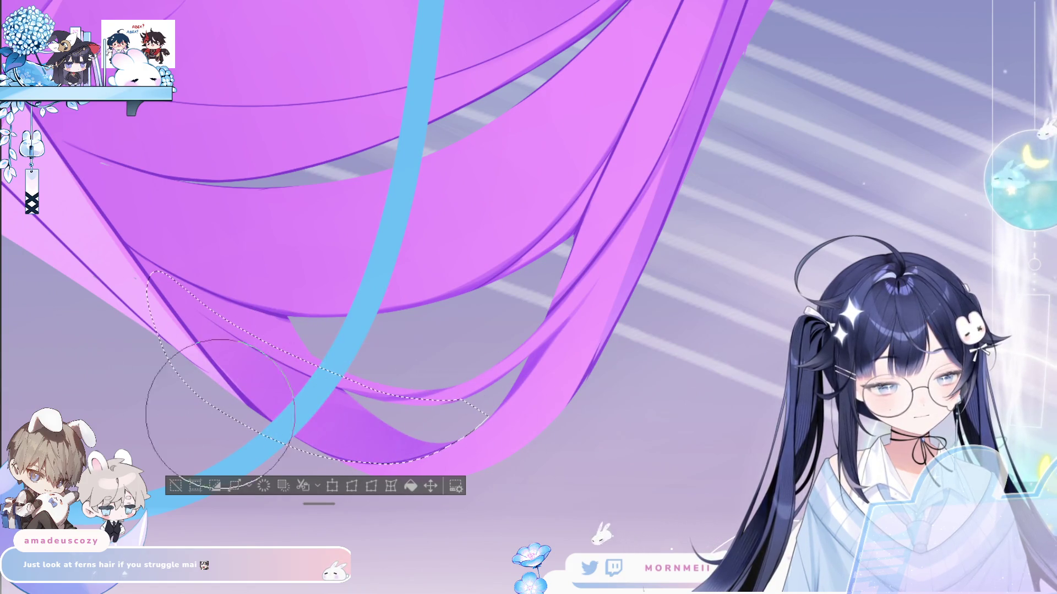
pyautogui.hotkey('ctrl', 'd')
pyautogui.press('h')
pyautogui.hotkey('ctrl', '+')
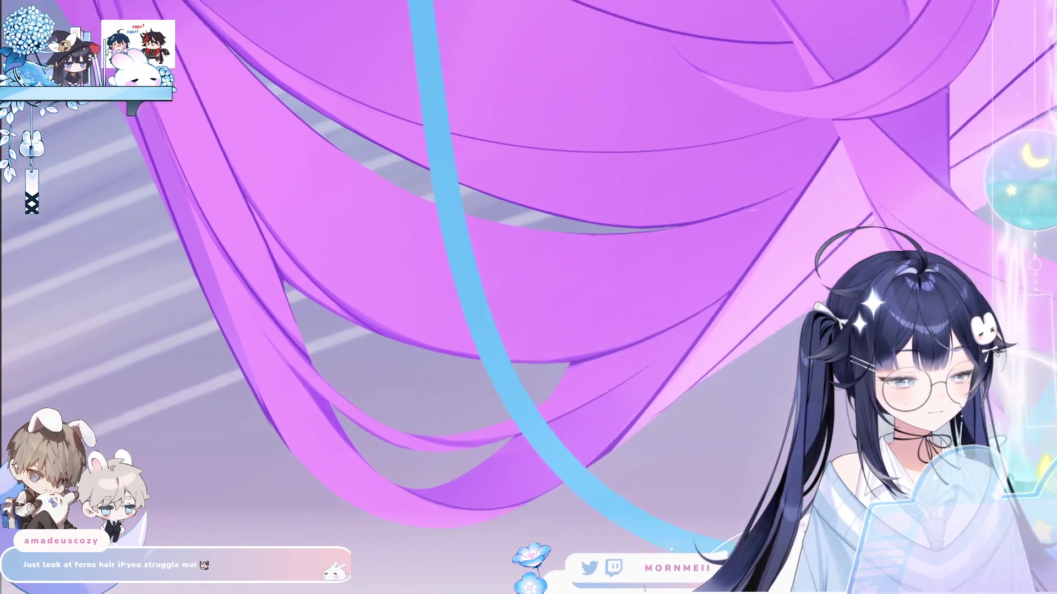
pyautogui.moveTo(383, 446); pyautogui.dragTo(358, 453)
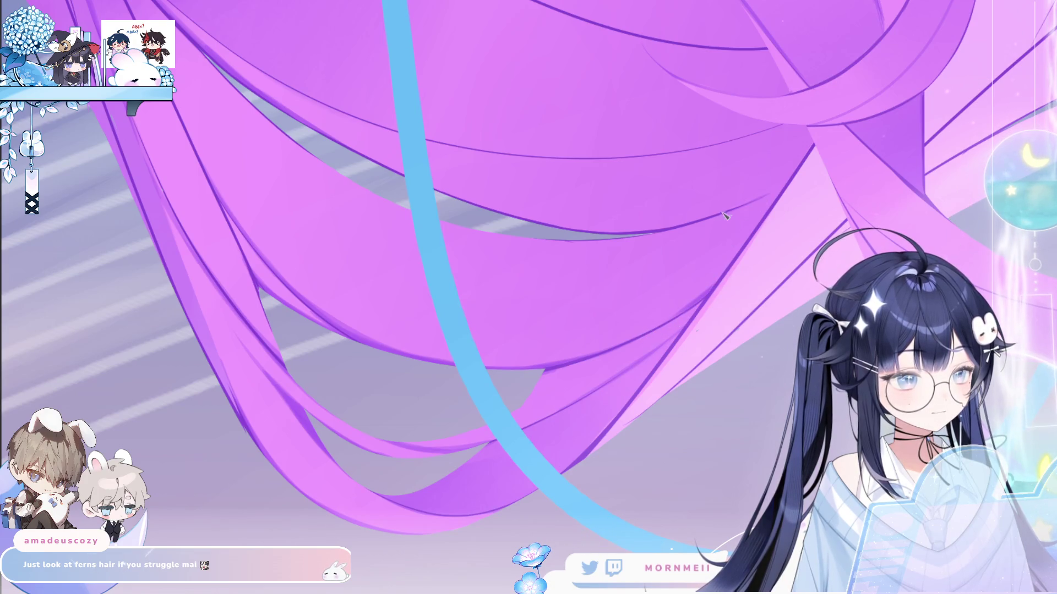
# - Draw a dark stroke along the hair band's lower edge, then rotate and mirror the view to check
pyautogui.moveTo(440, 223); pyautogui.dragTo(606, 238)
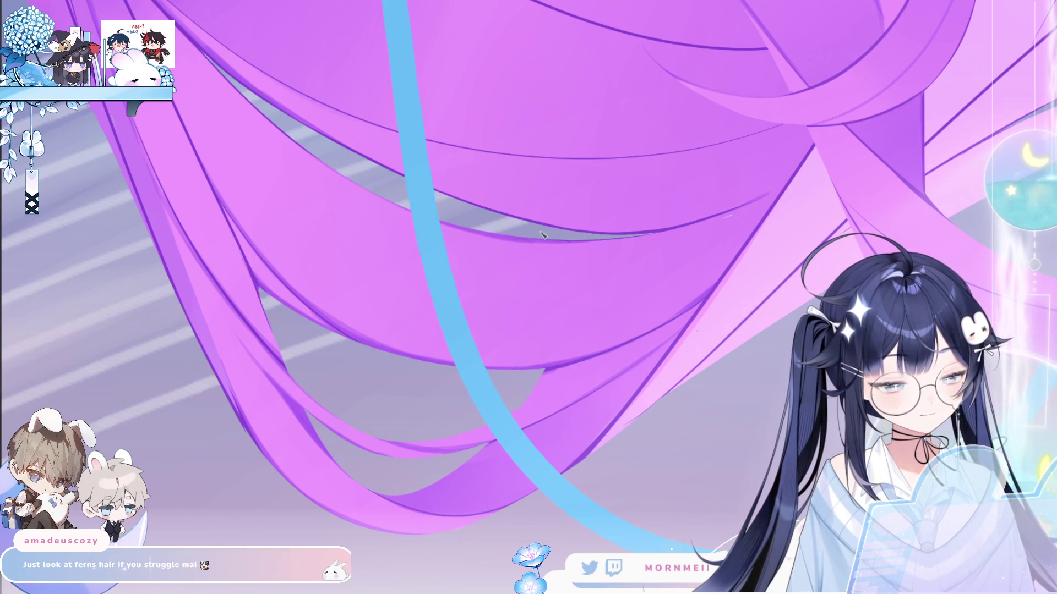
pyautogui.moveTo(542, 235); pyautogui.dragTo(436, 313)
pyautogui.moveTo(92, 222); pyautogui.dragTo(143, 223)
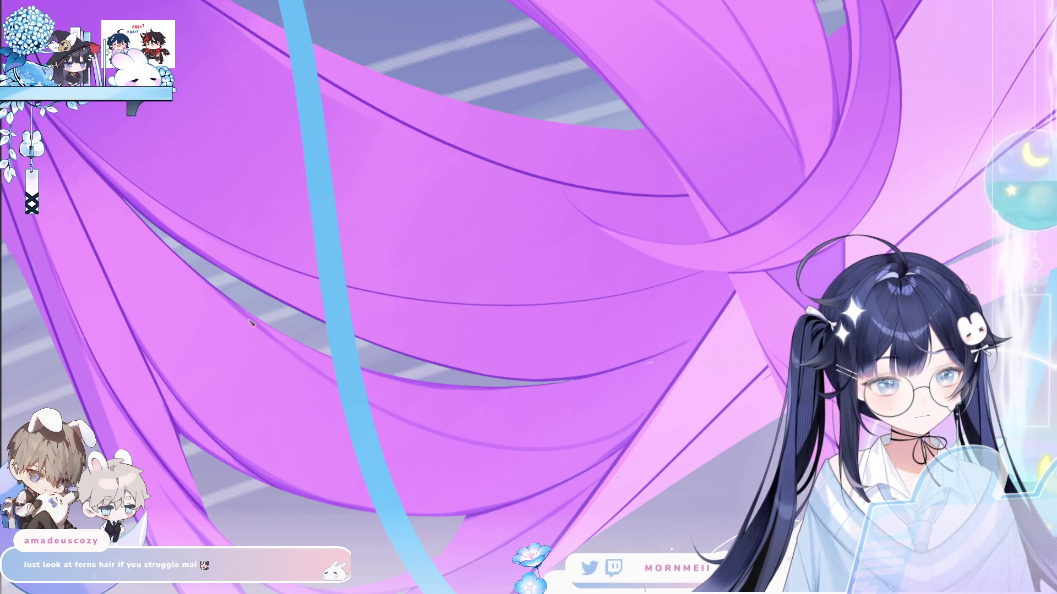
pyautogui.press('m')
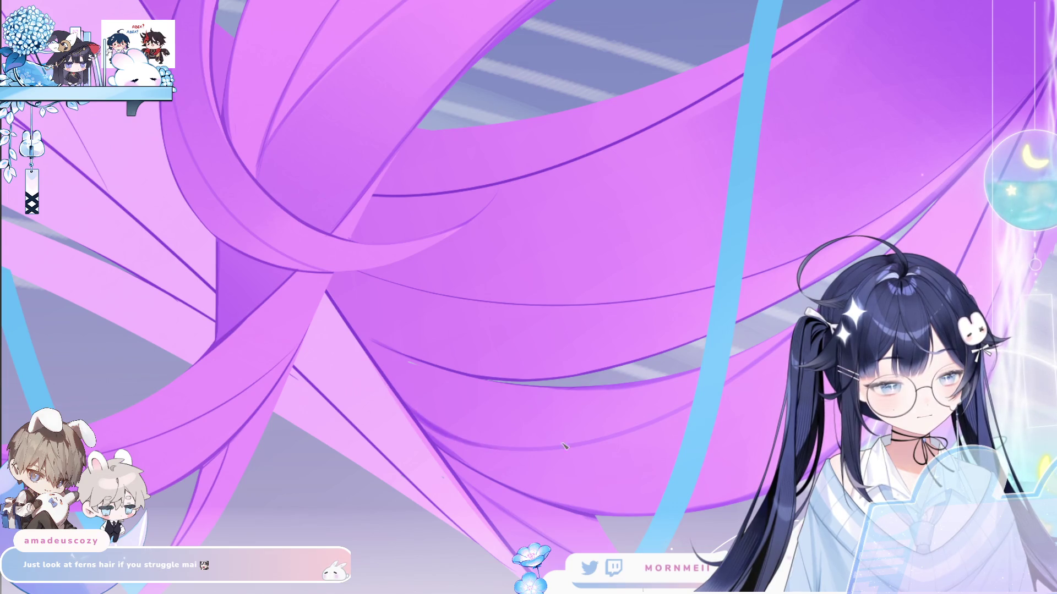
pyautogui.press('m')
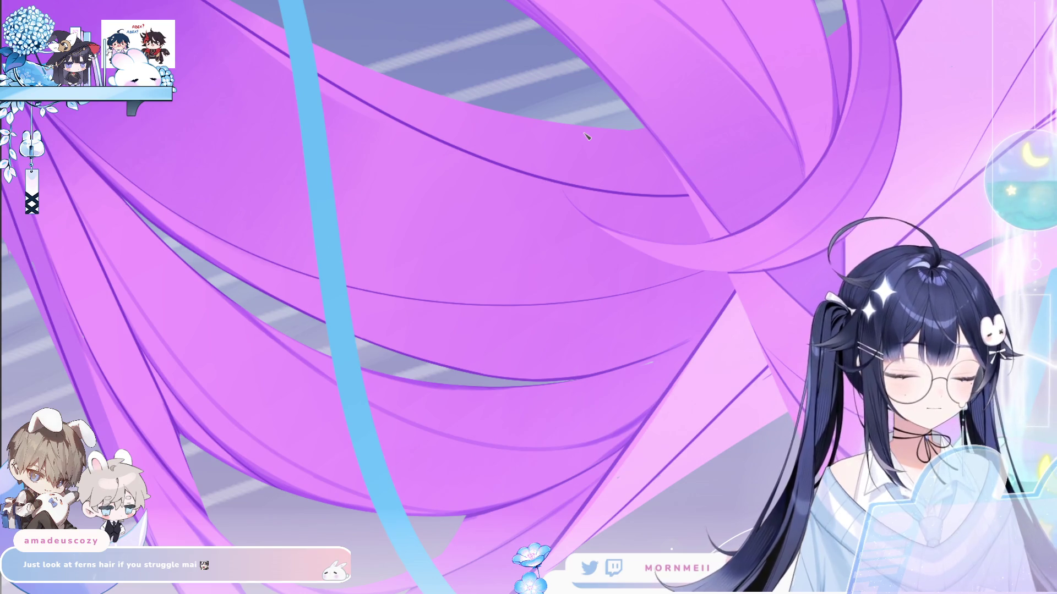
pyautogui.moveTo(415, 461); pyautogui.dragTo(474, 330)
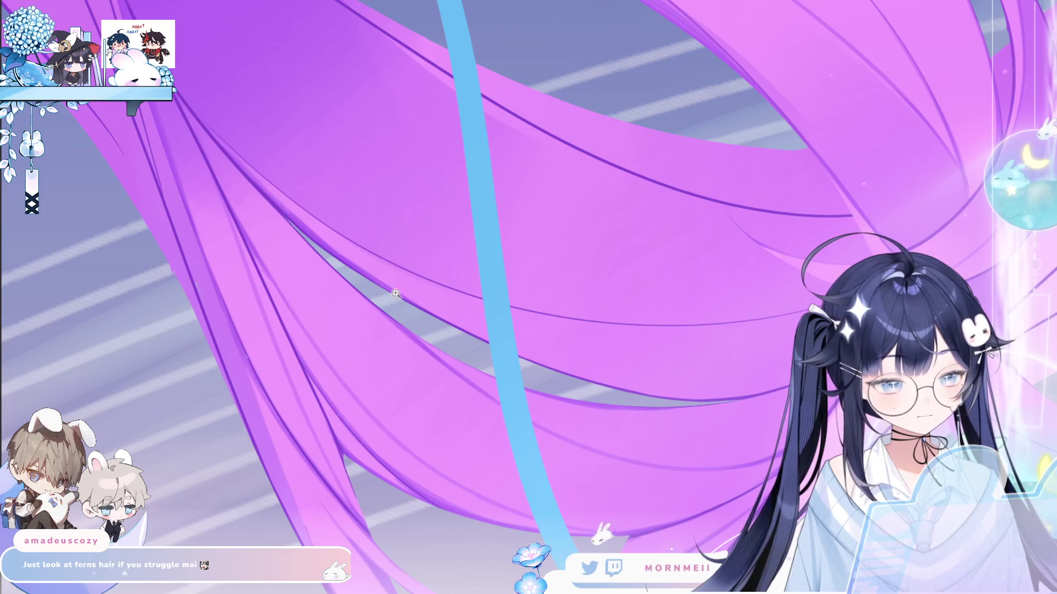
# - Zoom out and back in step by step, centering the close-up on the crossing hair loops
pyautogui.keyDown('alt'); pyautogui.click(300, 506); pyautogui.keyUp('alt')
pyautogui.click(300, 507)
pyautogui.click(301, 506)
pyautogui.click(300, 507)
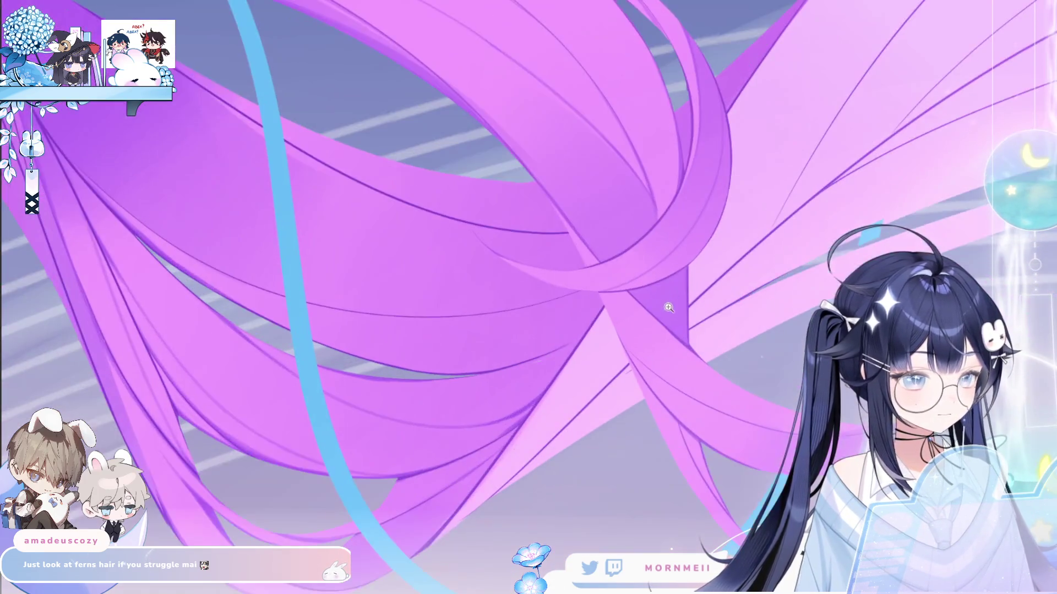
pyautogui.click(300, 507)
pyautogui.click(449, 360)
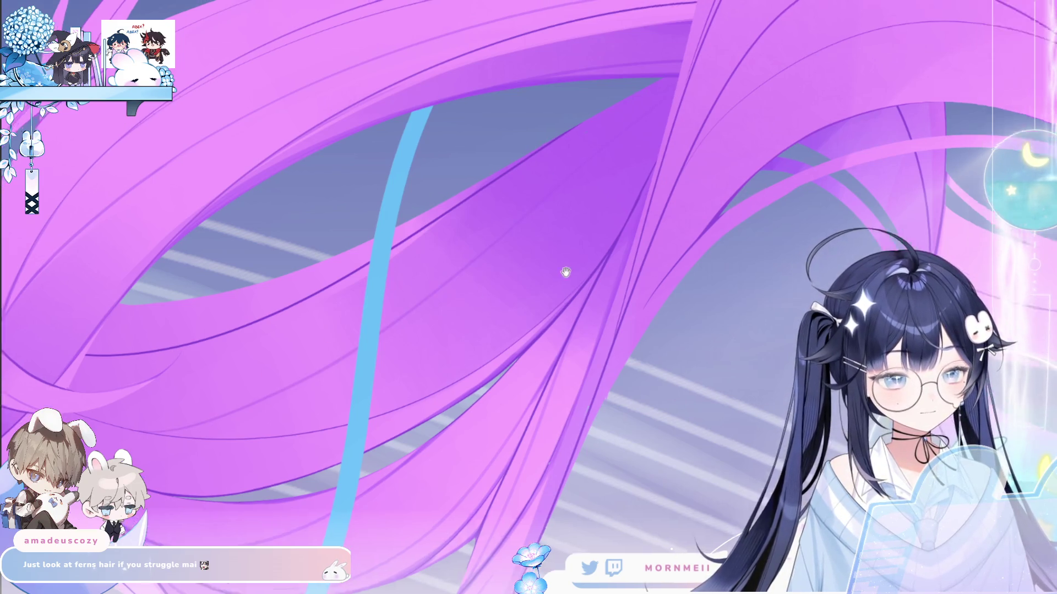
pyautogui.hscroll(3, 566, 283)
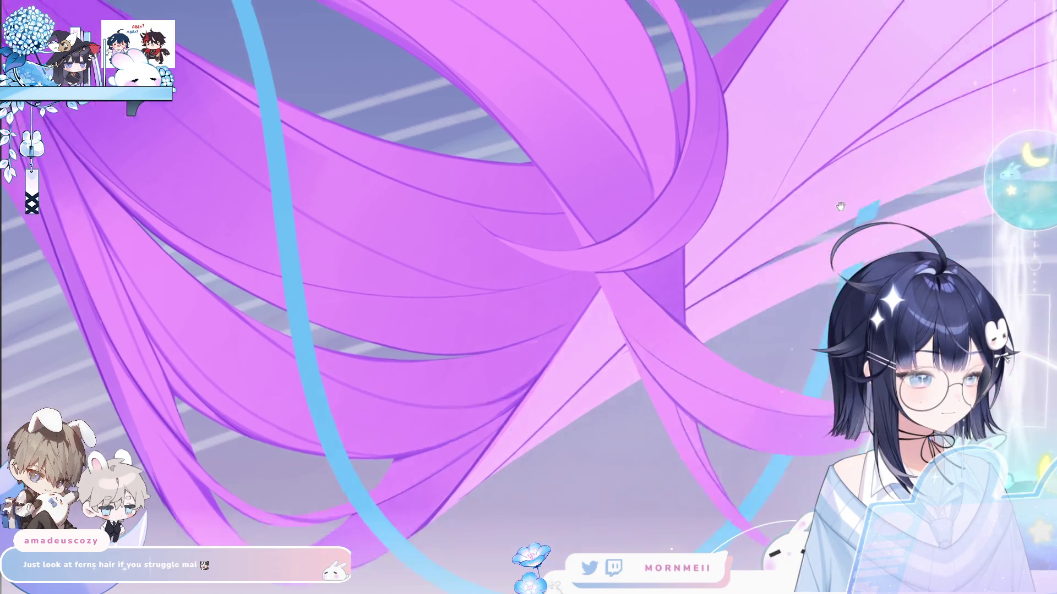
# - Frame a section of the hair band and lasso its lower part freehand
pyautogui.moveTo(840, 206); pyautogui.dragTo(530, 295)
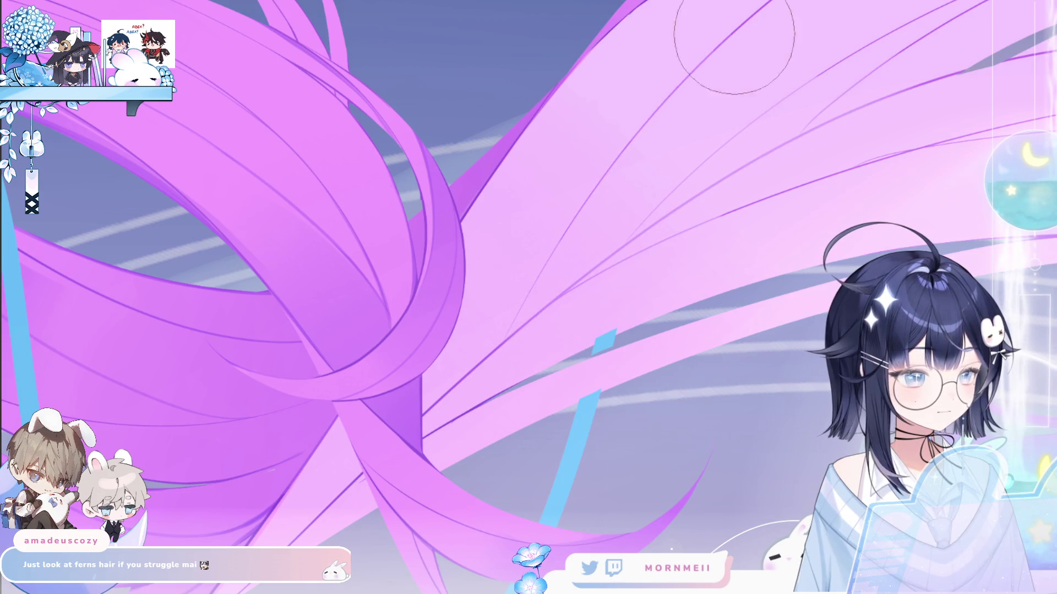
pyautogui.moveTo(606, 243); pyautogui.dragTo(466, 371)
pyautogui.click(444, 300)
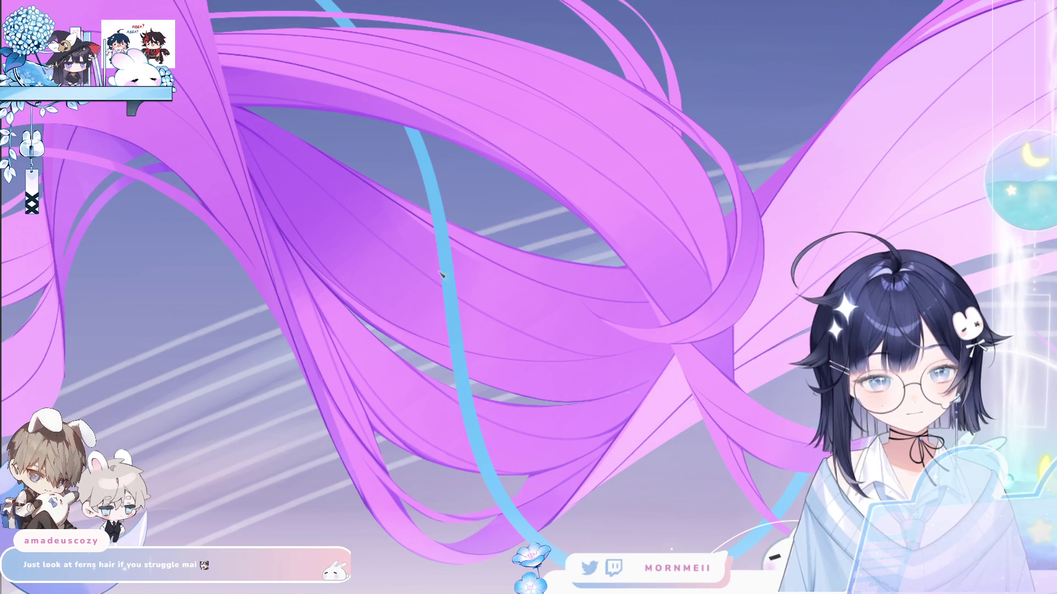
pyautogui.press('h')
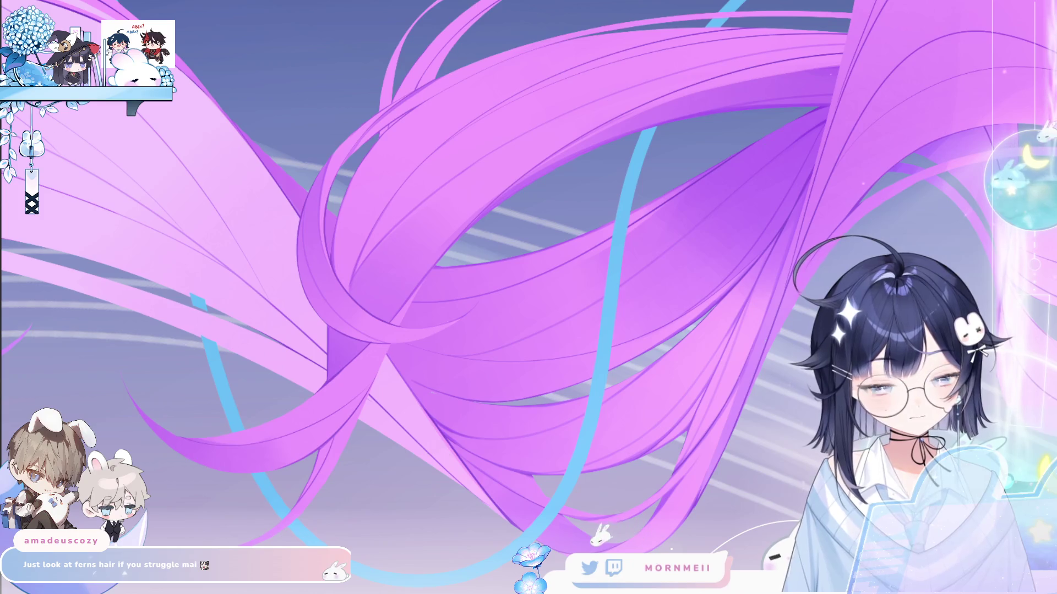
pyautogui.press('h')
pyautogui.moveTo(124, 340); pyautogui.dragTo(205, 384)
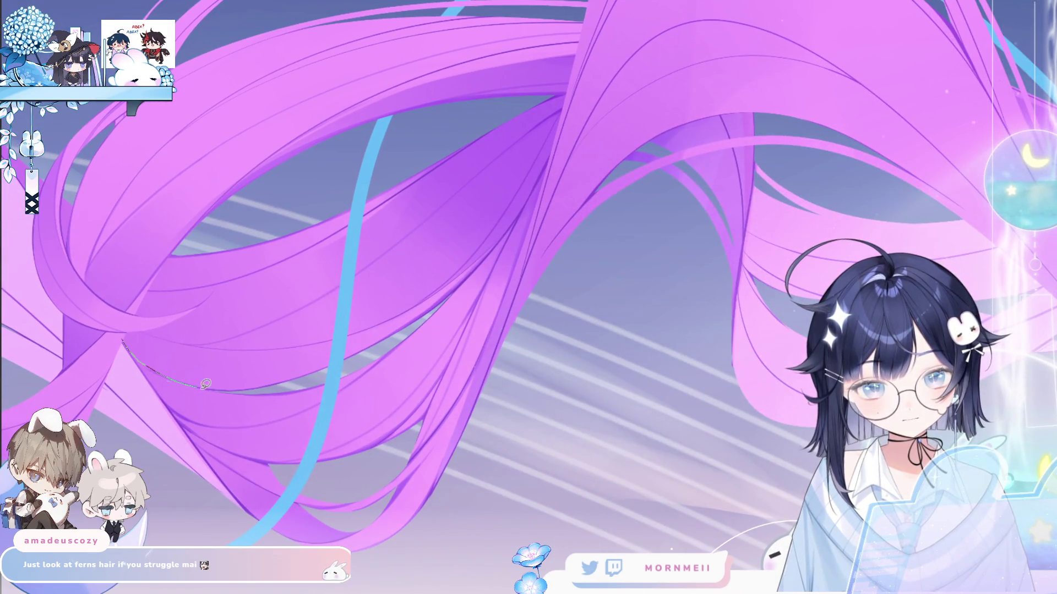
pyautogui.moveTo(342, 331)
pyautogui.mouseDown()
pyautogui.moveTo(131, 323)
pyautogui.moveTo(237, 357)
pyautogui.moveTo(331, 358)
pyautogui.moveTo(242, 399)
pyautogui.mouseUp()
# - Airbrush darker shading inside the selection, retrying with undo, then deselect and mirror the view
pyautogui.press('b')
pyautogui.hotkey('ctrl', 'z')
pyautogui.moveTo(73, 349); pyautogui.dragTo(341, 307)
pyautogui.hotkey('ctrl', 'z')
pyautogui.moveTo(88, 329); pyautogui.dragTo(232, 357)
pyautogui.hotkey('ctrl', 'z')
pyautogui.moveTo(138, 341); pyautogui.dragTo(358, 331)
pyautogui.hotkey('ctrl', 'z')
pyautogui.moveTo(92, 322); pyautogui.dragTo(330, 341)
pyautogui.hotkey('ctrl', 'z')
pyautogui.moveTo(165, 353); pyautogui.dragTo(341, 309)
pyautogui.hotkey('ctrl', 'z')
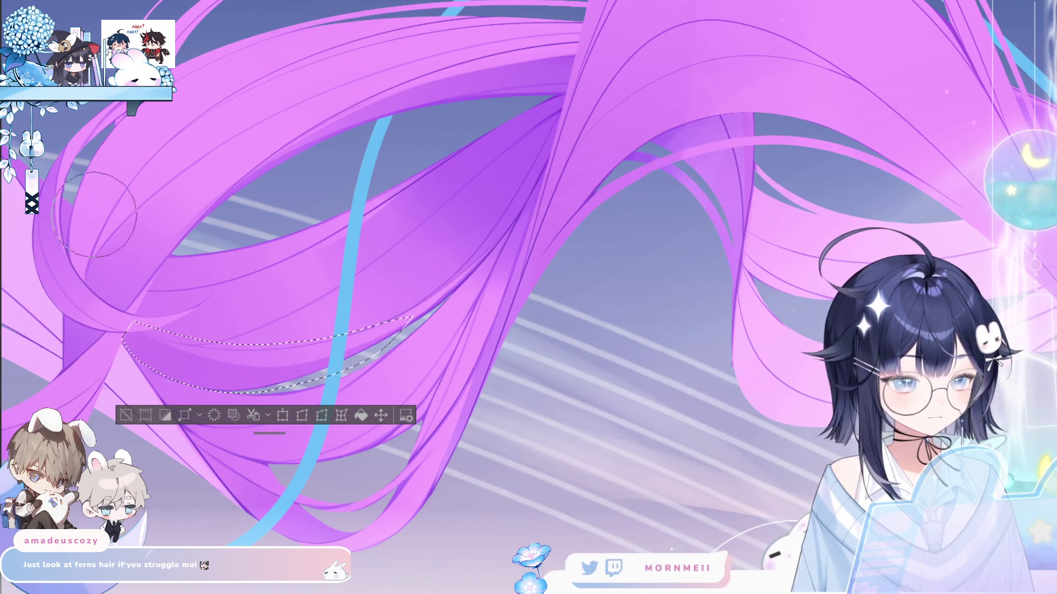
pyautogui.hotkey('ctrl', 'd')
pyautogui.press('h')
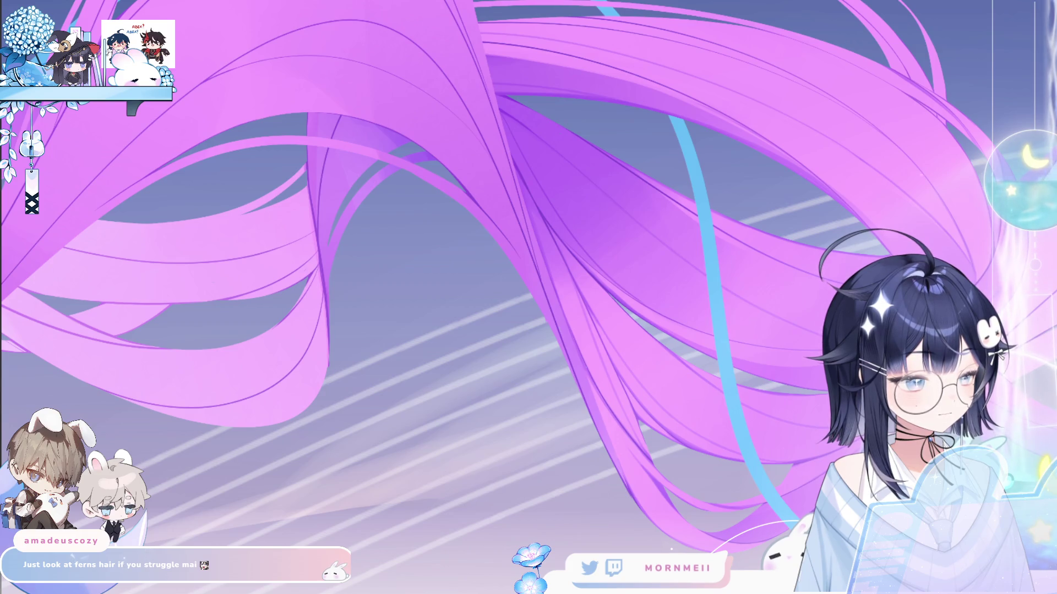
pyautogui.hotkey('ctrl', '-')
pyautogui.hotkey('ctrl', '-')
pyautogui.hotkey('ctrl', '-')
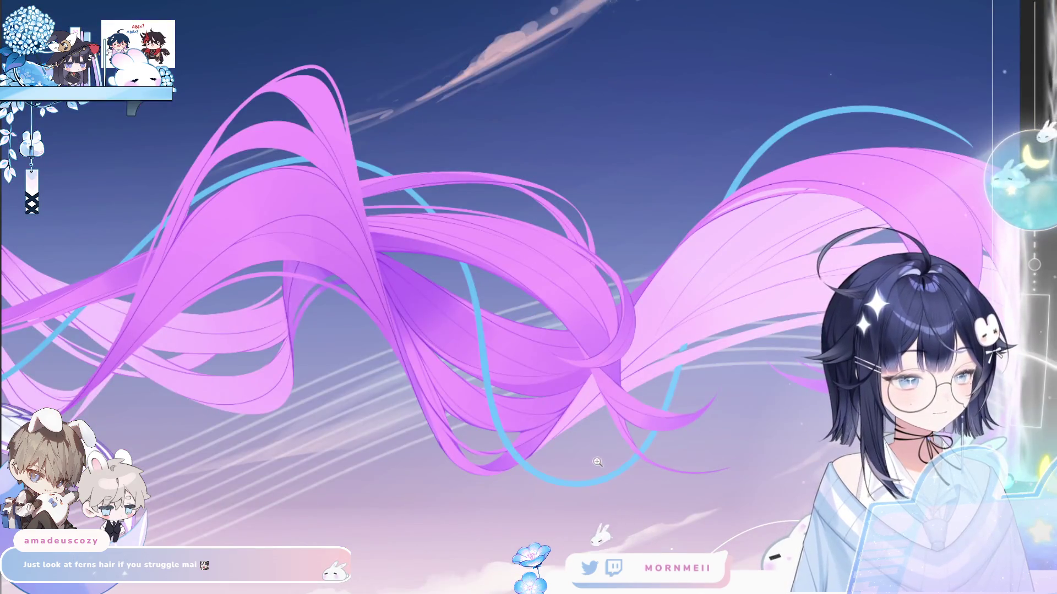
pyautogui.hotkey('ctrl', '-')
pyautogui.hotkey('ctrl', '-')
pyautogui.hotkey('ctrl', '-')
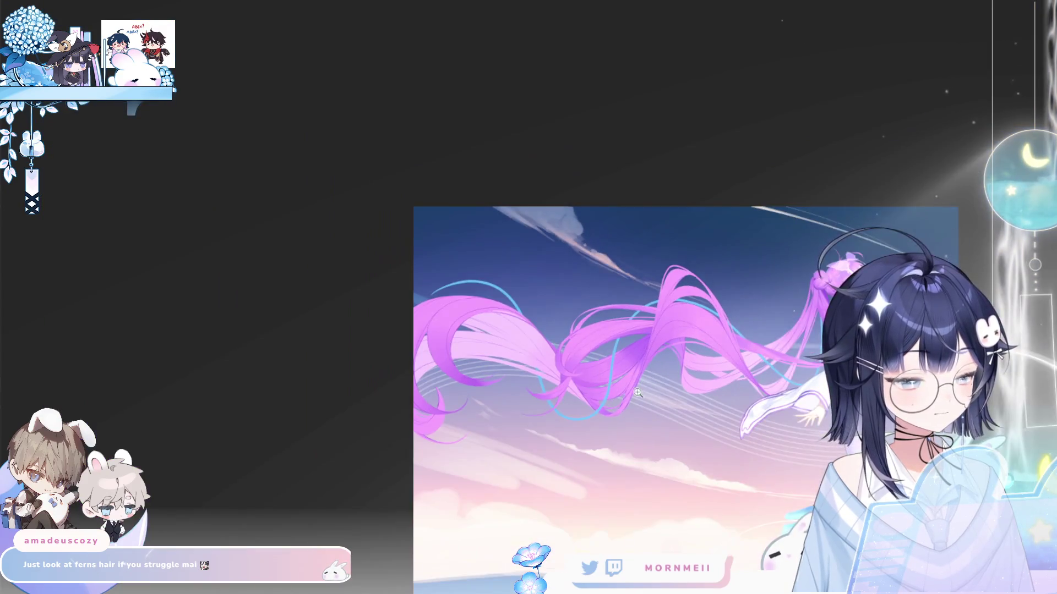
pyautogui.hotkey('ctrl', '-')
pyautogui.hotkey('ctrl', '-')
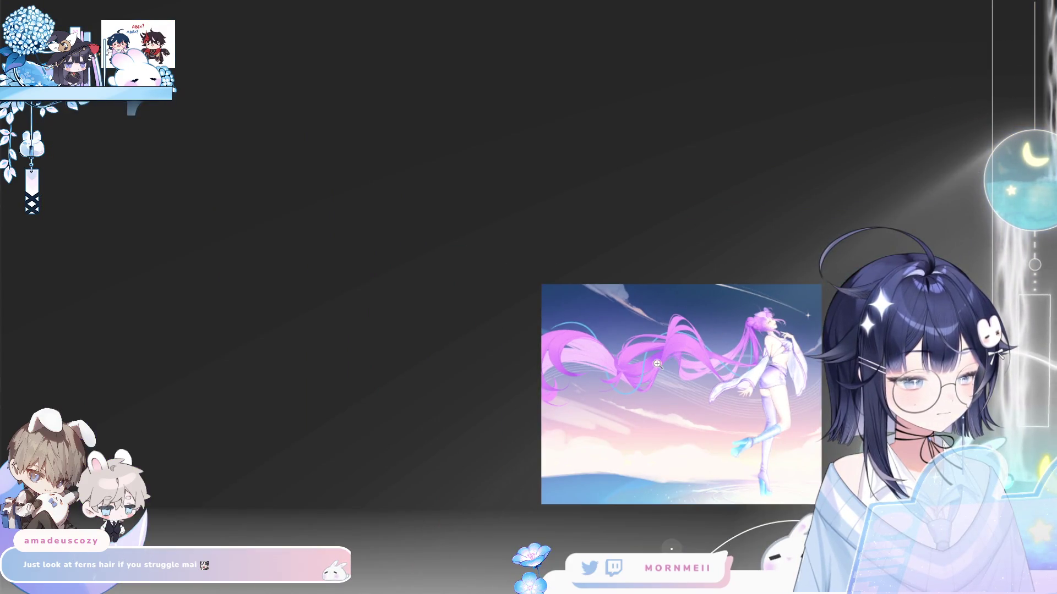
pyautogui.hotkey('ctrl', '+')
pyautogui.hotkey('ctrl', '+')
pyautogui.hotkey('ctrl', '+')
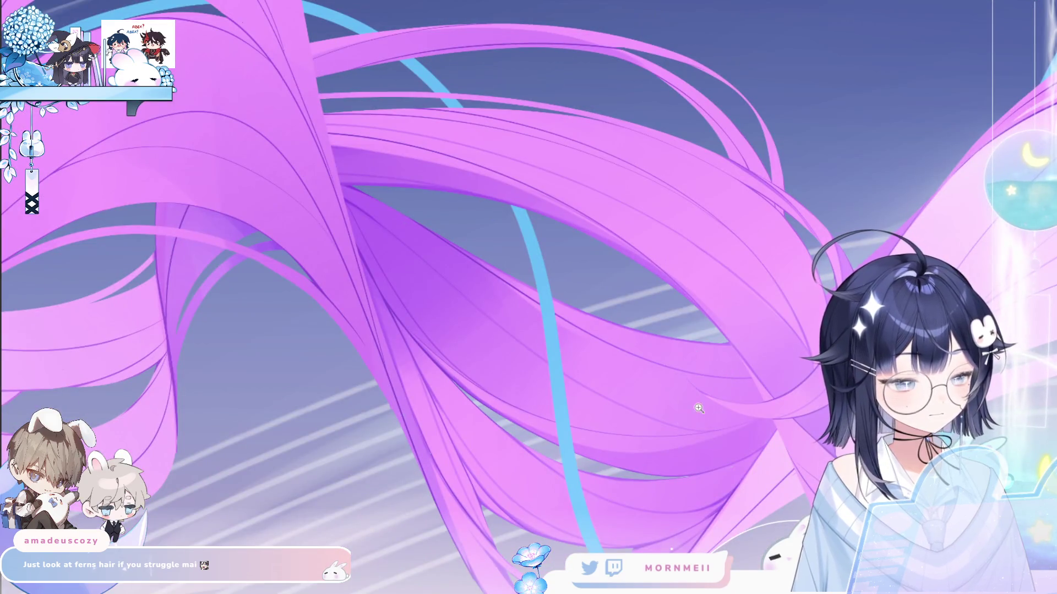
pyautogui.press('m')
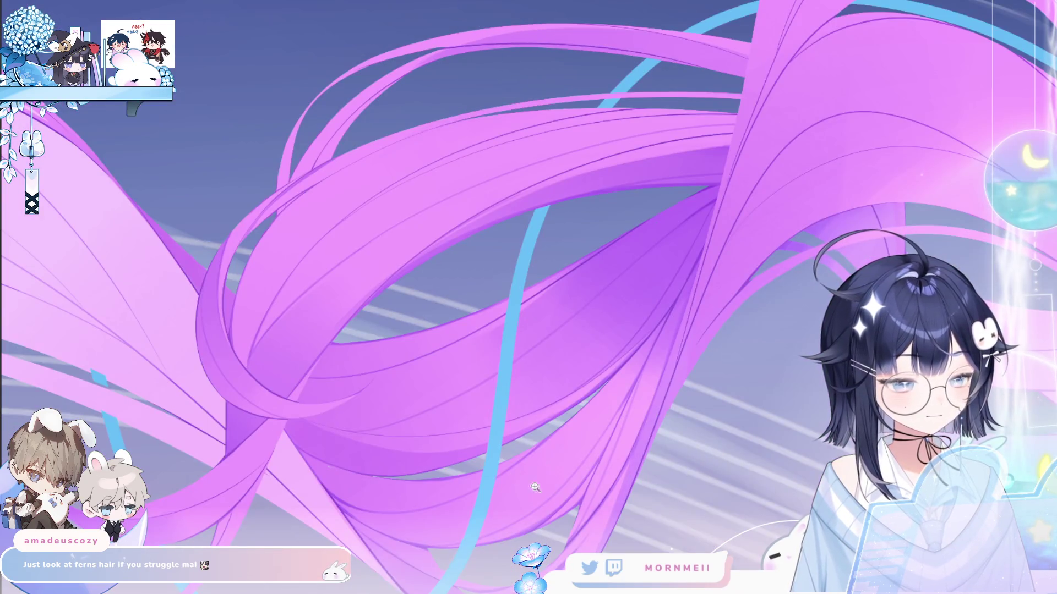
pyautogui.press('m')
pyautogui.hotkey('ctrl', '+')
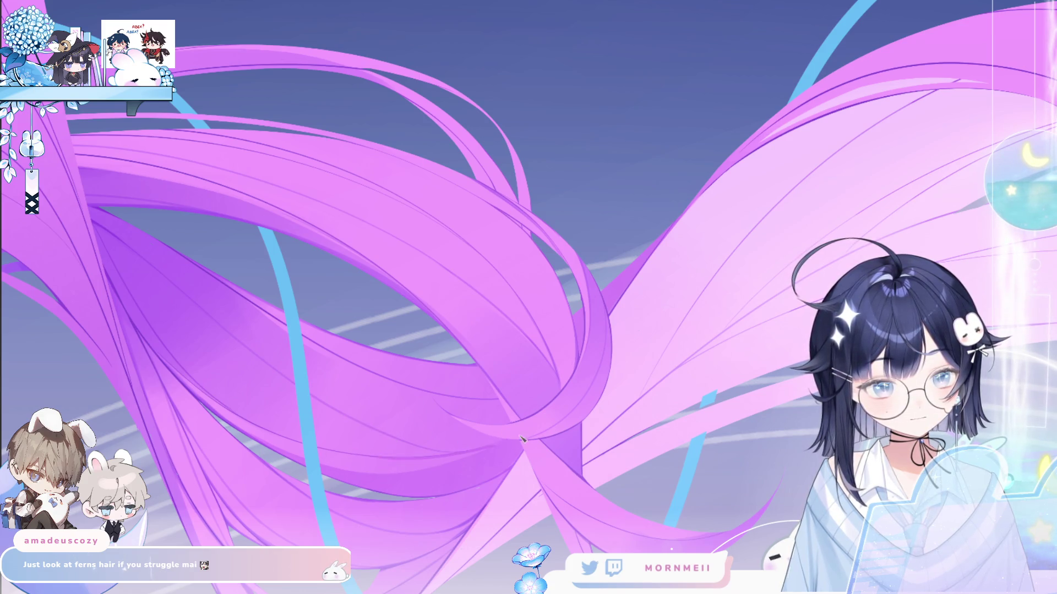
pyautogui.hotkey('ctrl', '0')
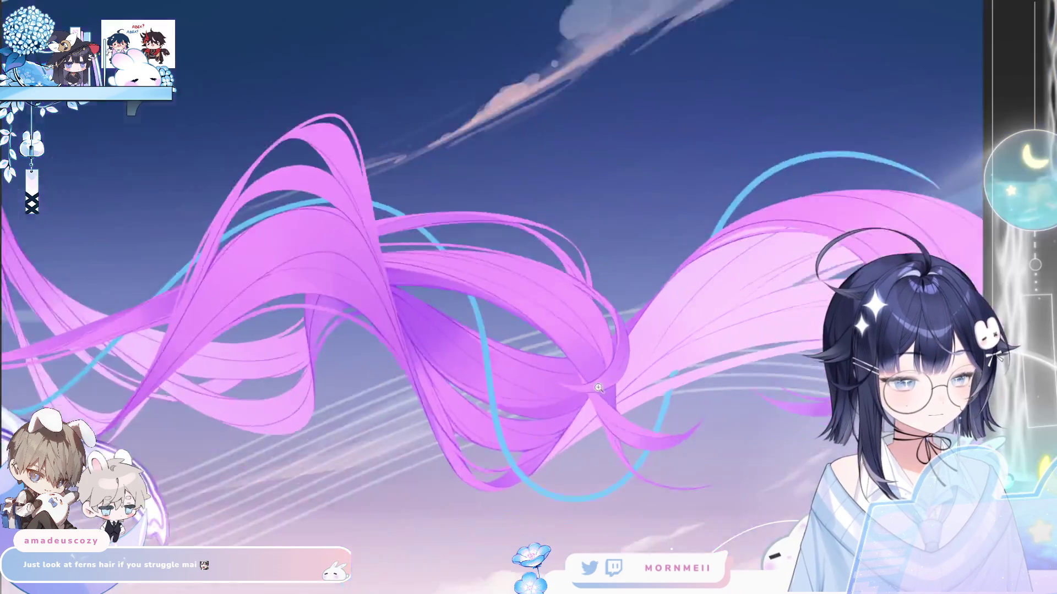
pyautogui.scroll(2, 463, 246)
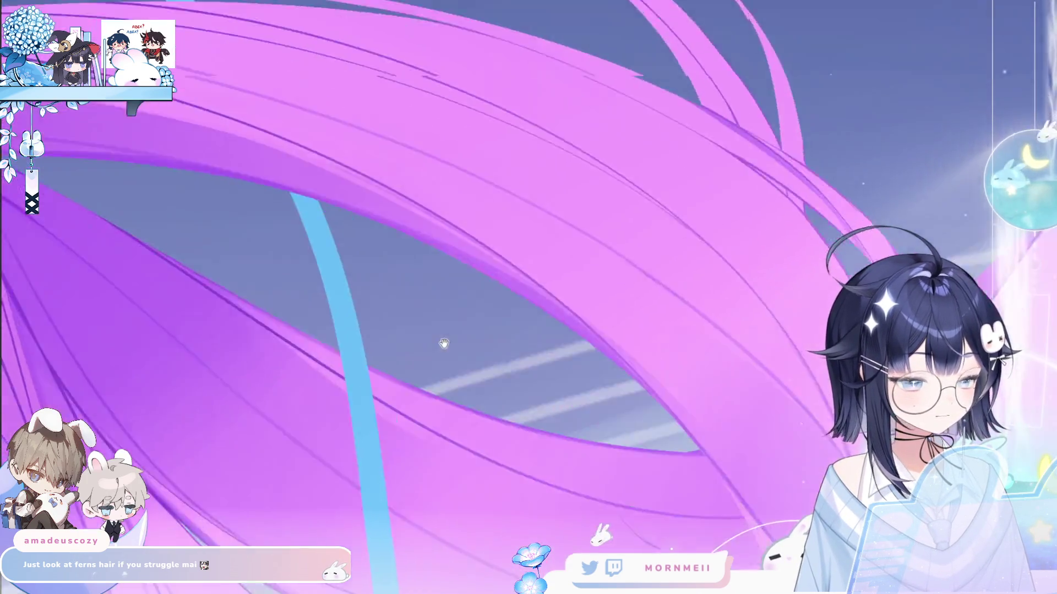
pyautogui.scroll(3, 463, 246)
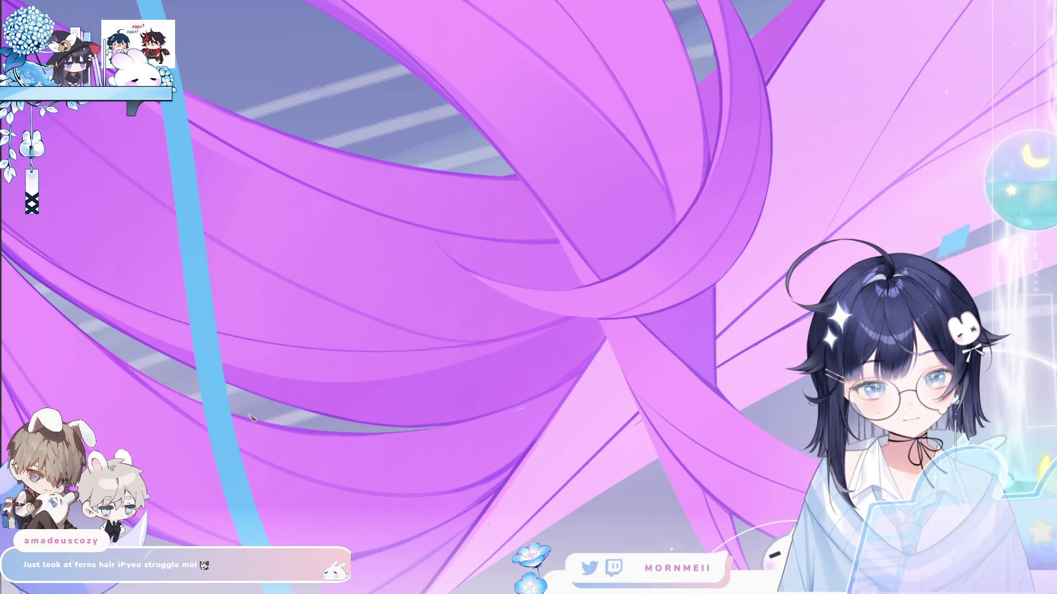
pyautogui.moveTo(249, 461); pyautogui.dragTo(312, 264)
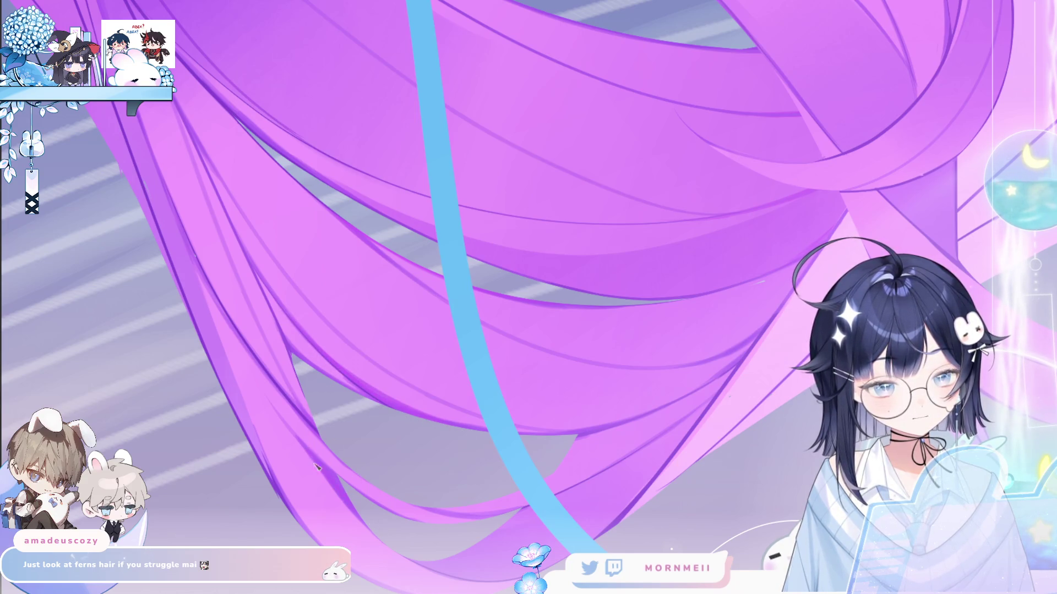
pyautogui.hotkey('ctrl', '0')
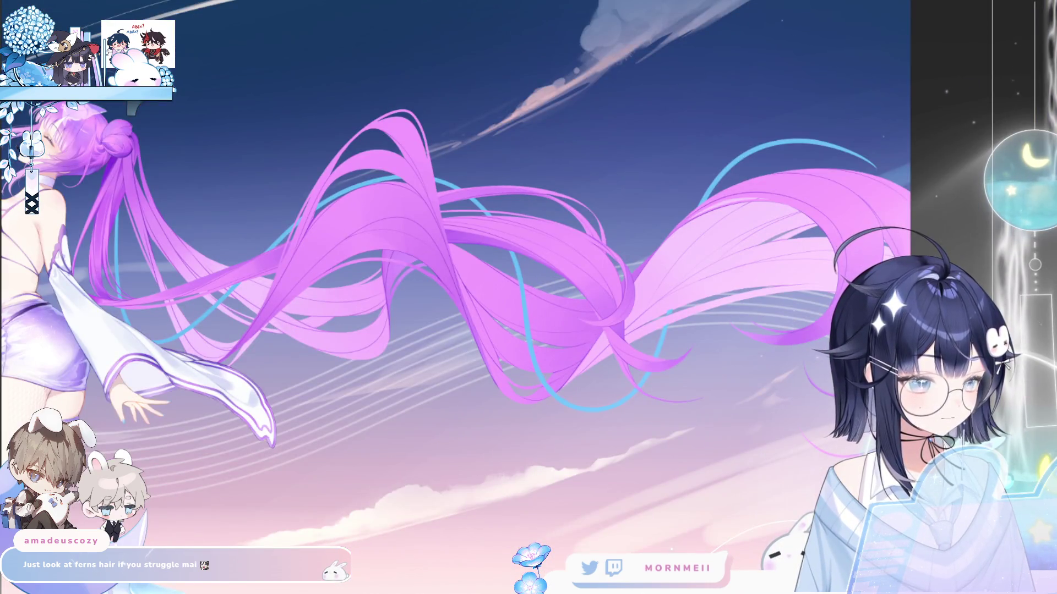
pyautogui.click(493, 262)
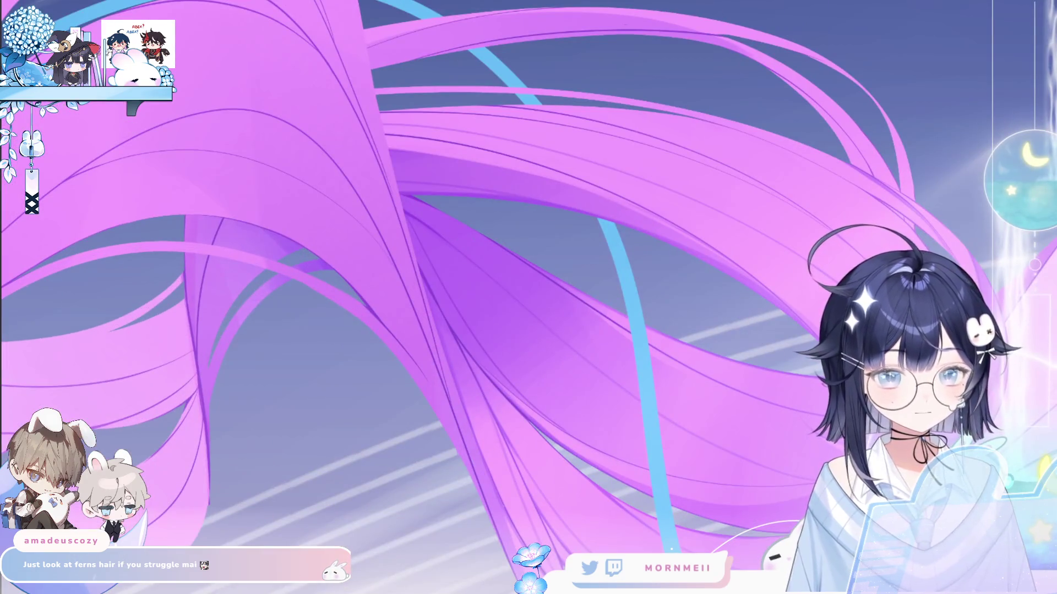
pyautogui.click(250, 286)
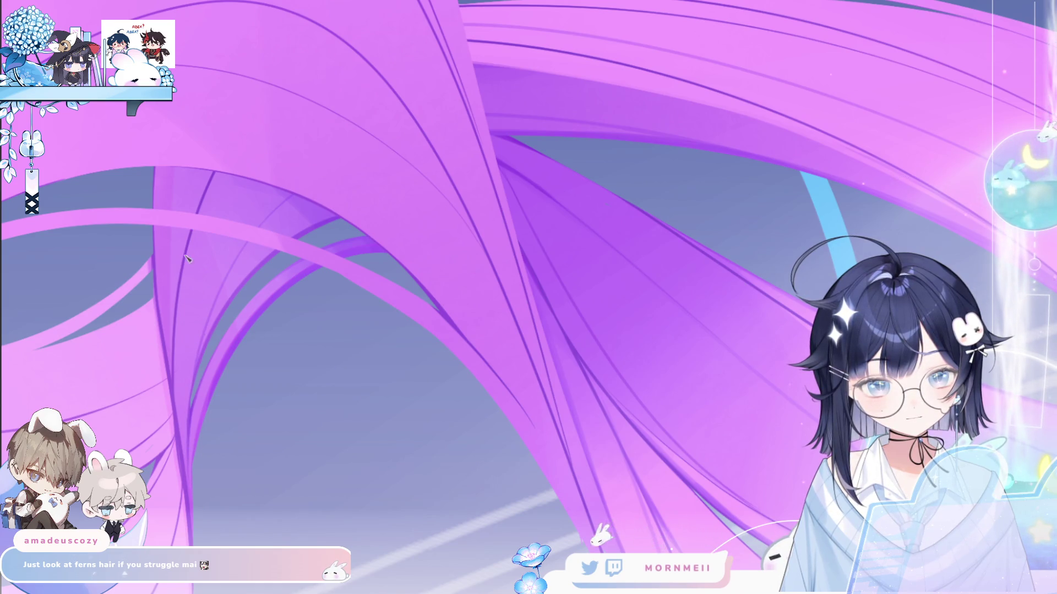
pyautogui.click(138, 224)
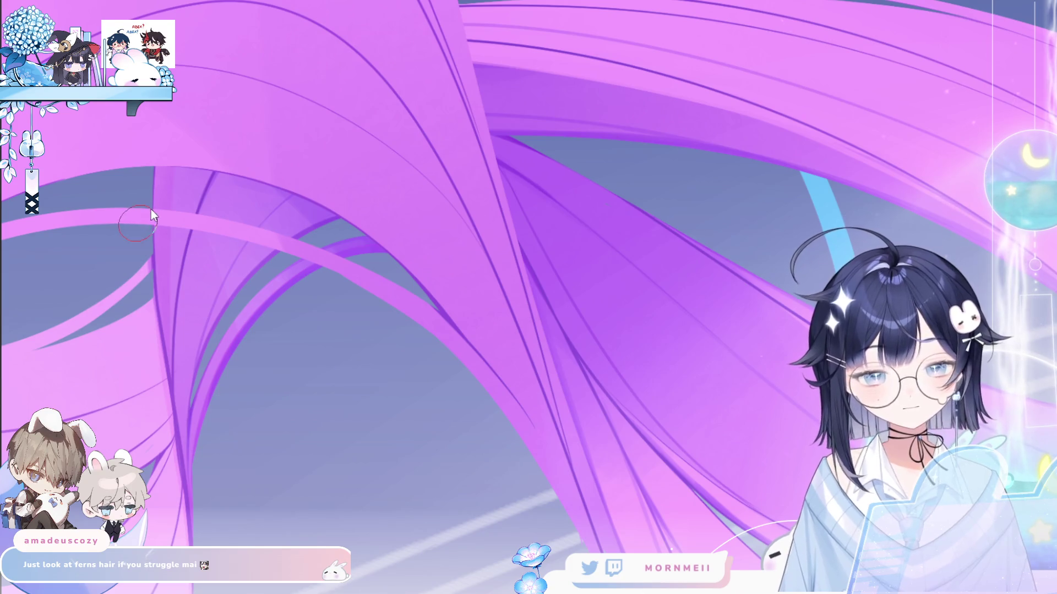
pyautogui.click(155, 309)
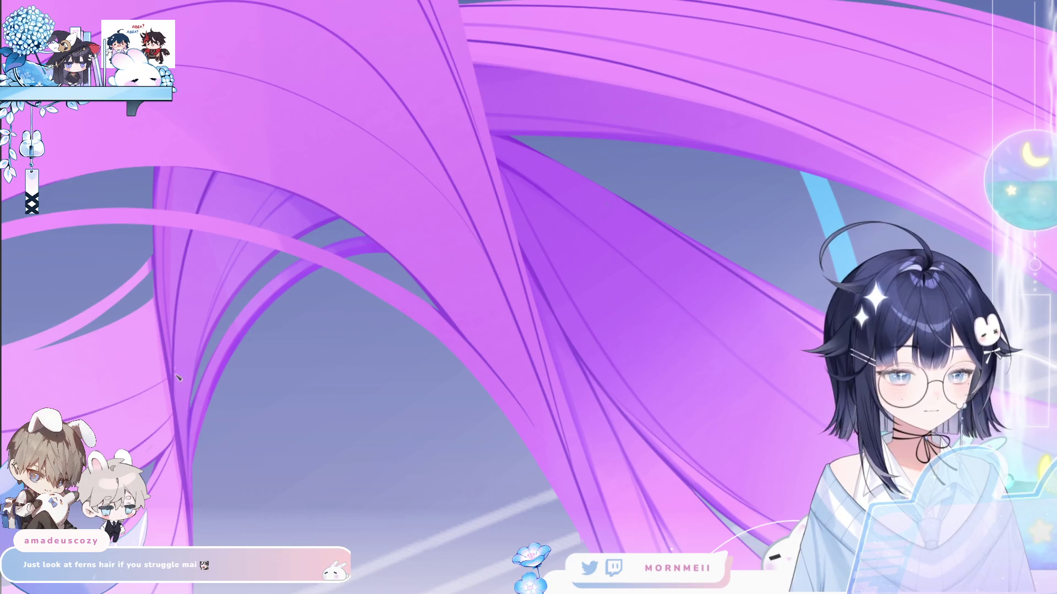
pyautogui.click(186, 431)
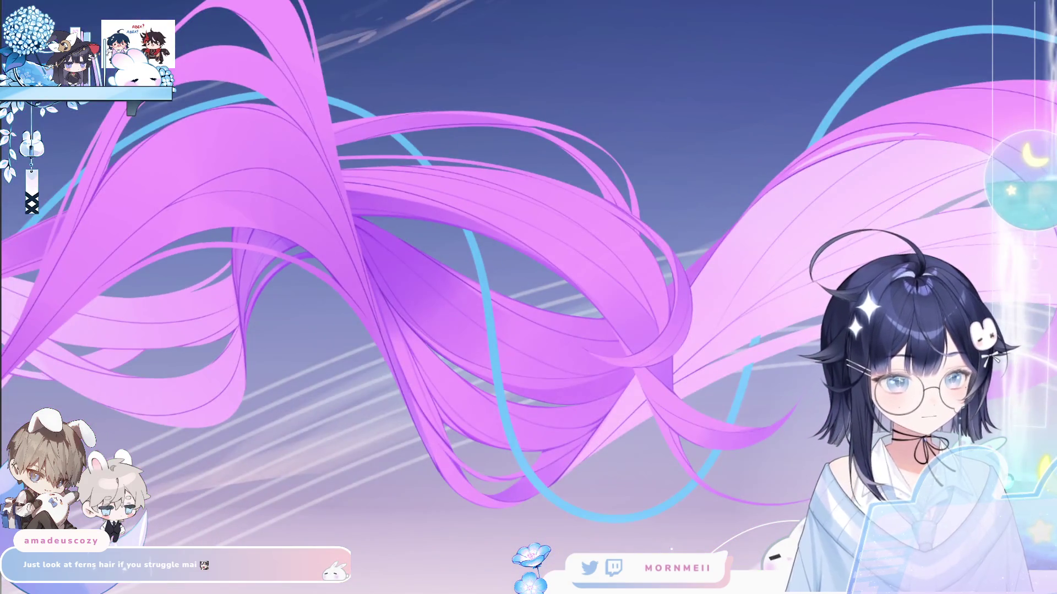
pyautogui.scroll(-5, 346, 199)
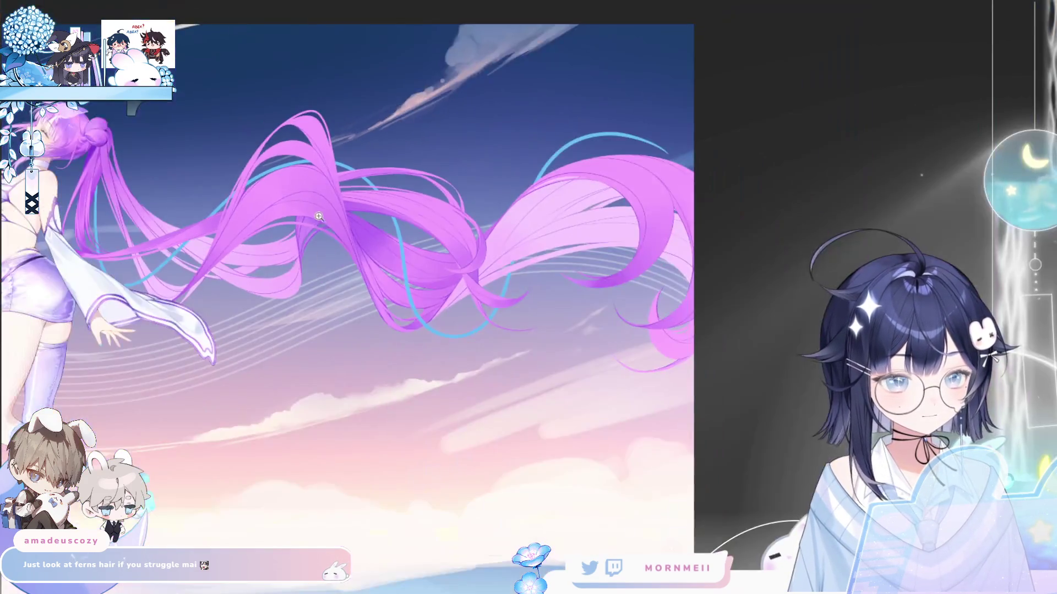
pyautogui.scroll(6, 296, 247)
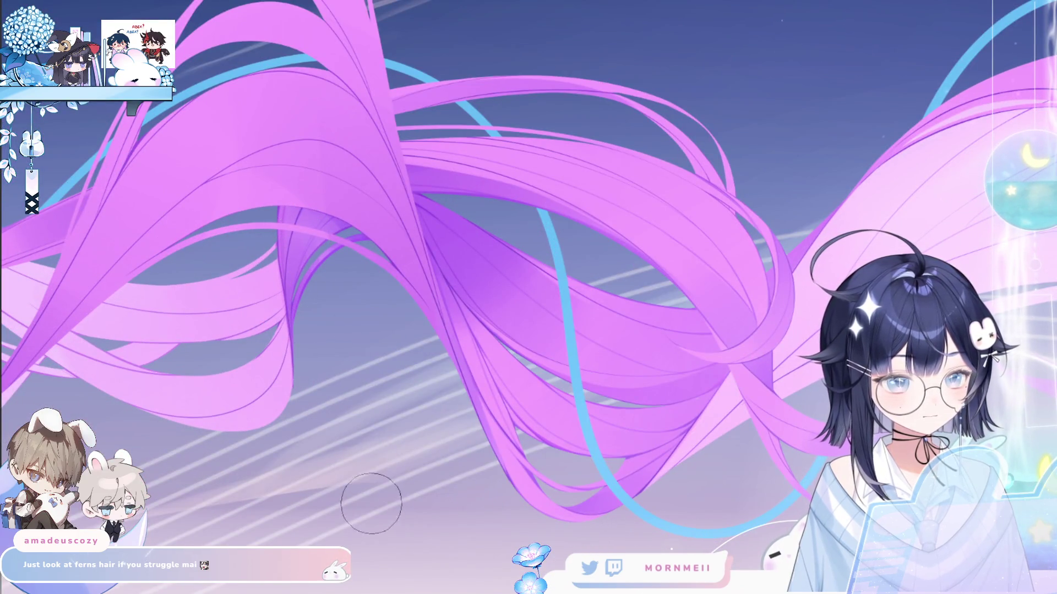
pyautogui.scroll(-5, 365, 500)
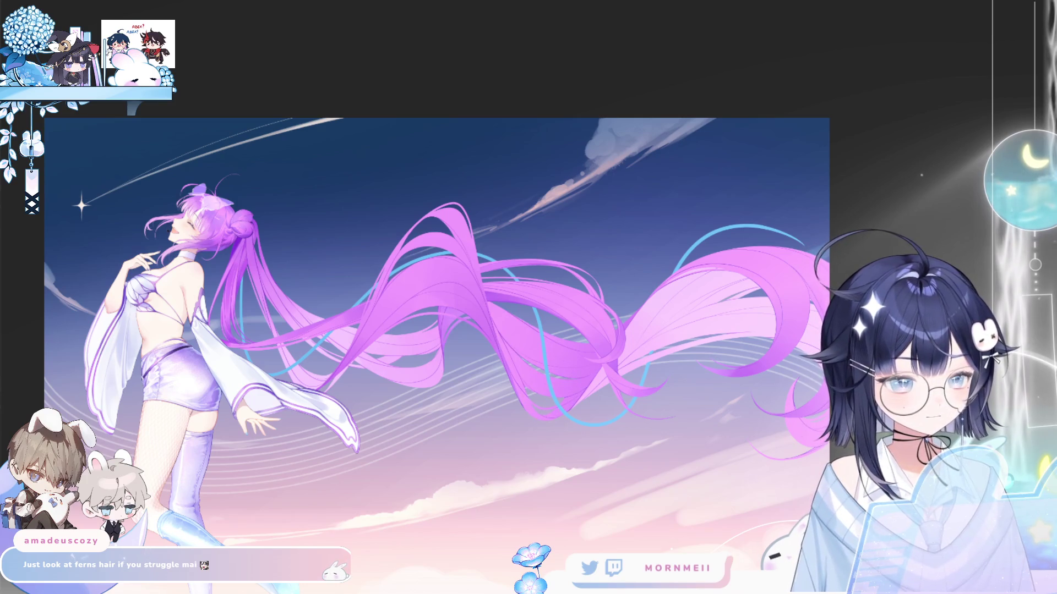
pyautogui.press('h')
pyautogui.press('h')
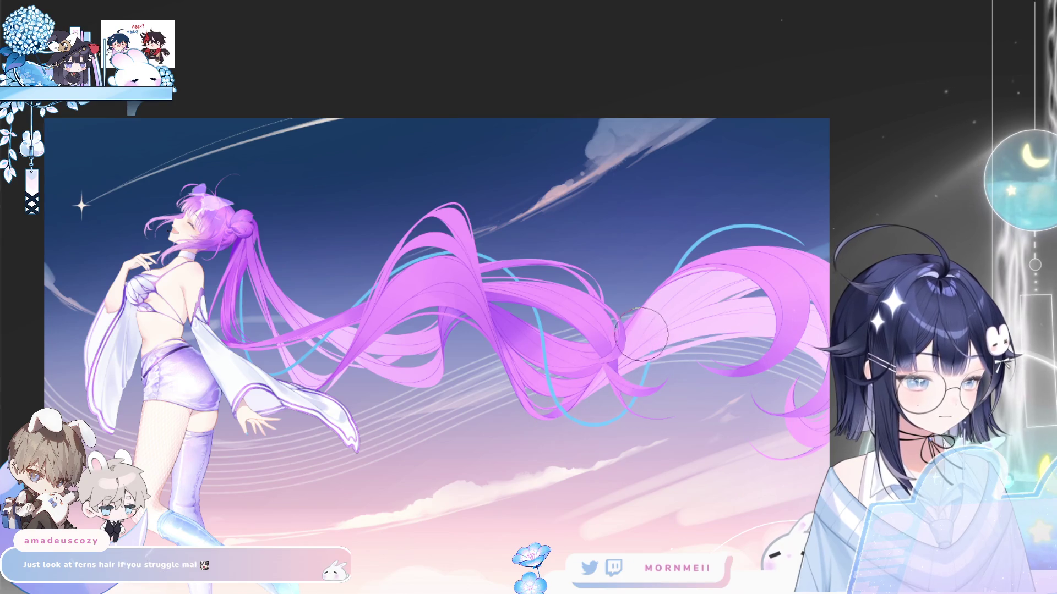
pyautogui.hotkey('ctrl', '0')
pyautogui.press('h')
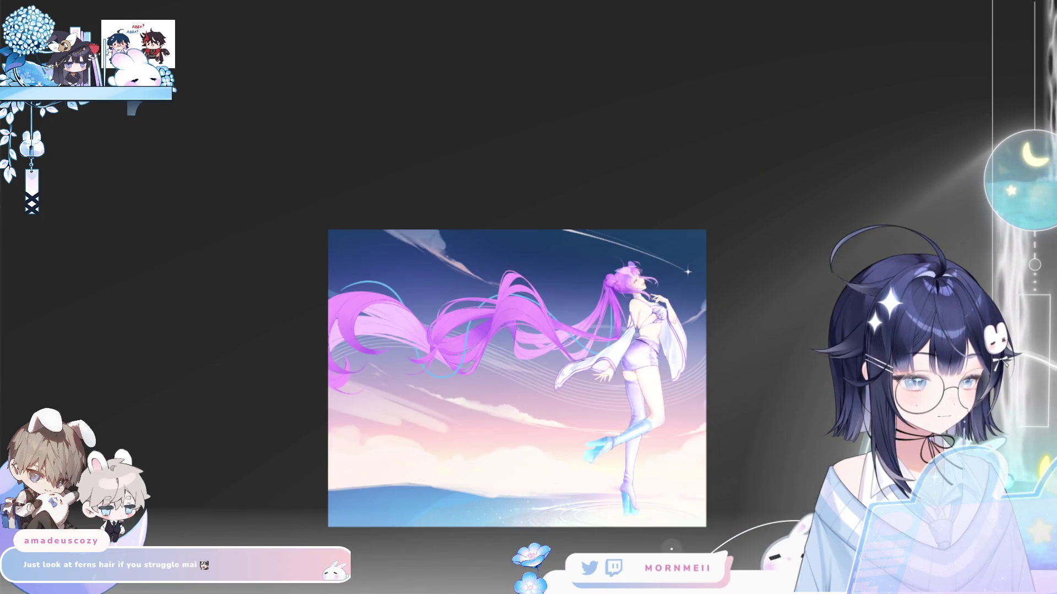
pyautogui.press('h')
pyautogui.press('h')
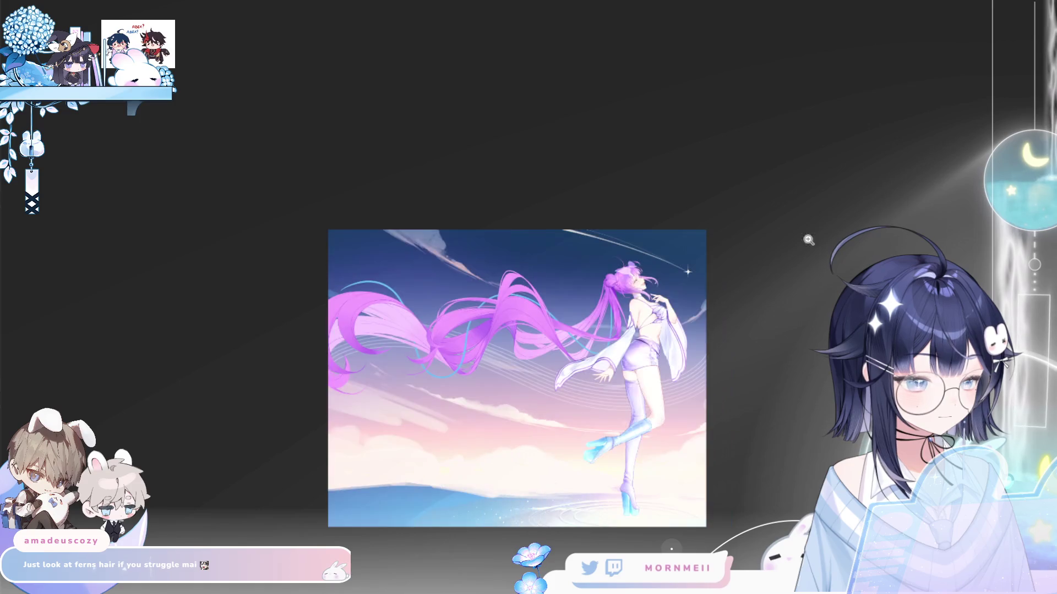
pyautogui.click(468, 344)
pyautogui.click(638, 174)
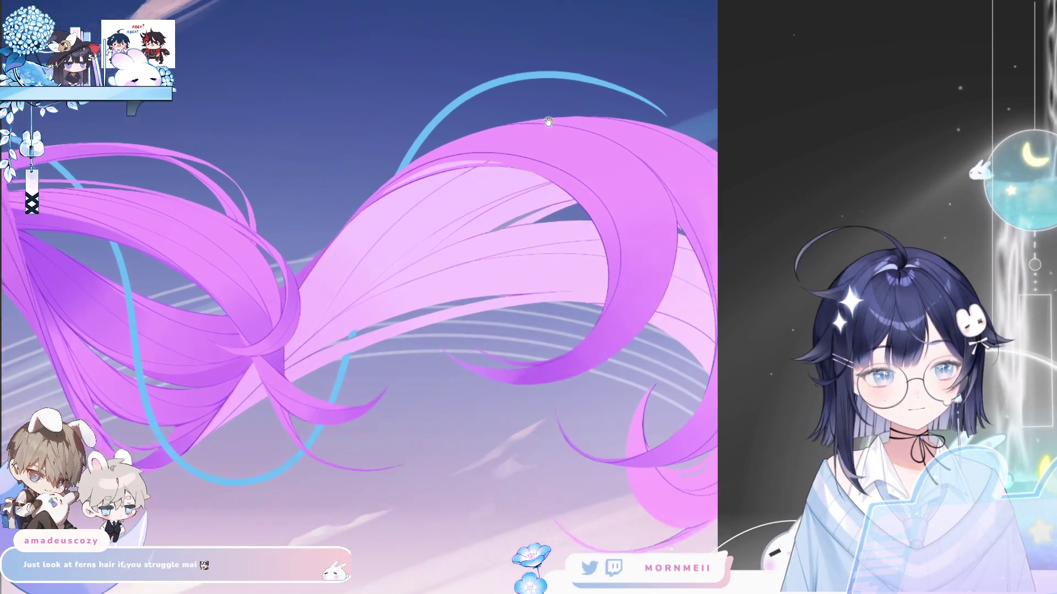
# - Lasso the lower hair where the right twin-tail loops and draw a thin strand line across it
pyautogui.moveTo(549, 122); pyautogui.dragTo(505, 138)
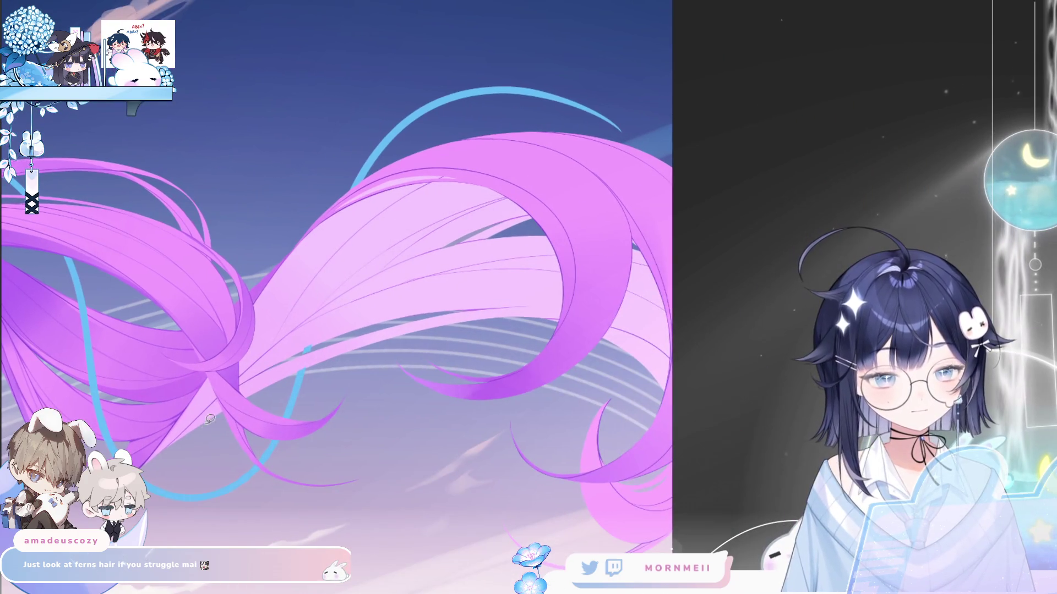
pyautogui.moveTo(542, 225)
pyautogui.mouseDown()
pyautogui.moveTo(716, 418)
pyautogui.moveTo(168, 451)
pyautogui.mouseUp()
pyautogui.hotkey('ctrl', 'd')
pyautogui.press('b')
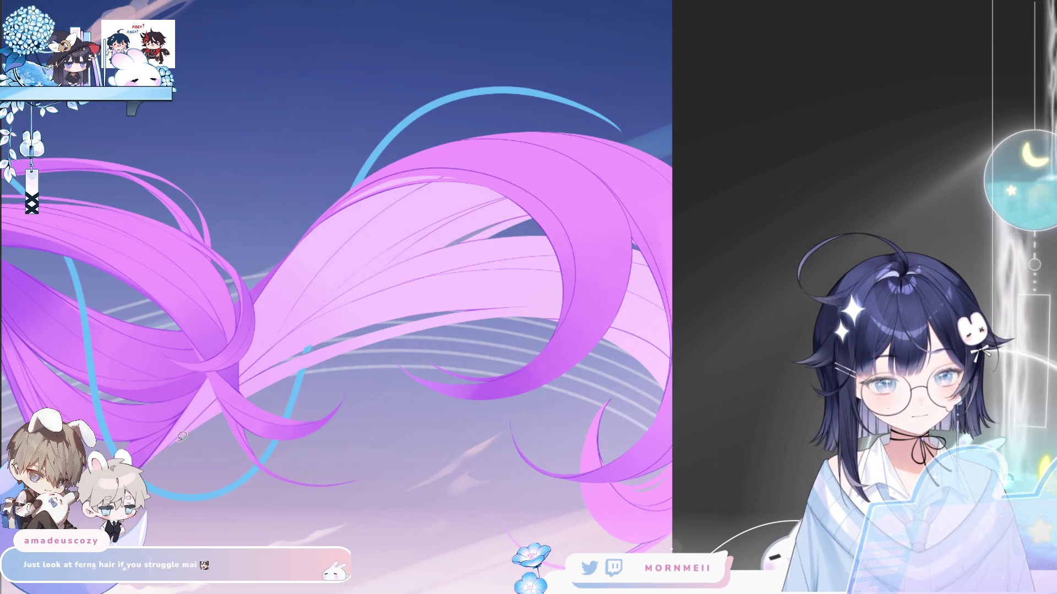
pyautogui.hotkey('ctrl', 'z')
pyautogui.moveTo(192, 421)
pyautogui.mouseDown()
pyautogui.moveTo(396, 265)
pyautogui.moveTo(716, 253)
pyautogui.moveTo(688, 451)
pyautogui.moveTo(330, 537)
pyautogui.mouseUp()
pyautogui.moveTo(456, 231)
pyautogui.mouseDown()
pyautogui.moveTo(545, 214)
pyautogui.moveTo(628, 217)
pyautogui.mouseUp()
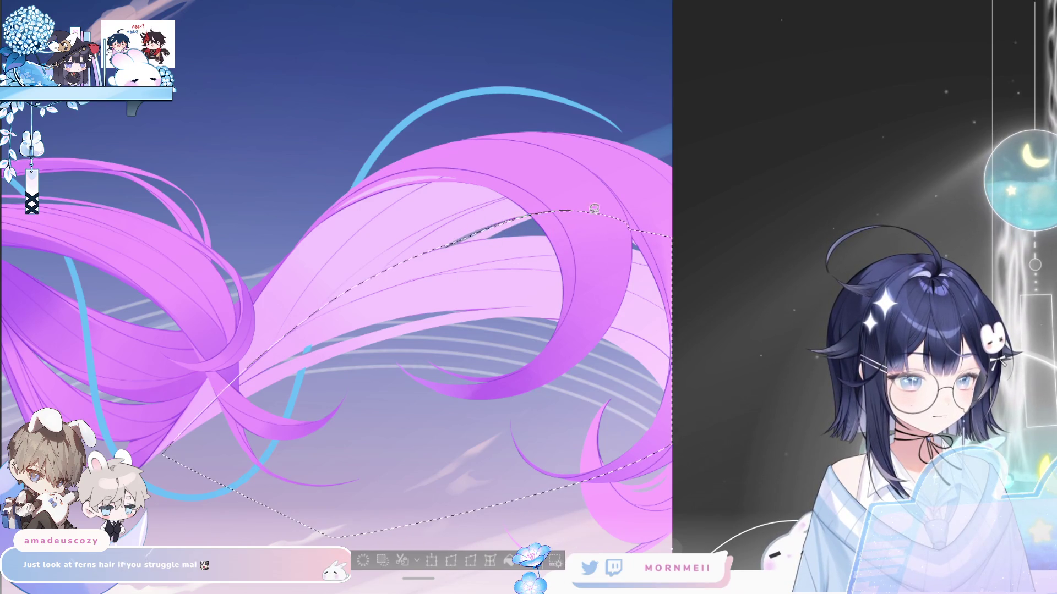
# - Enlarge the brush and flip the canvas back and forth to check the strands
pyautogui.press('e')
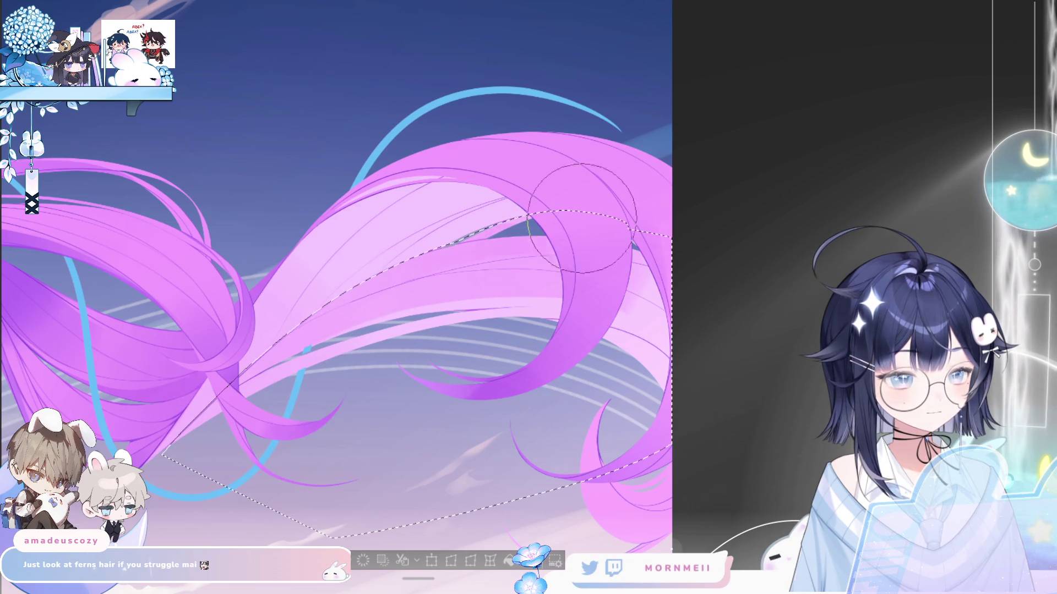
pyautogui.press('h')
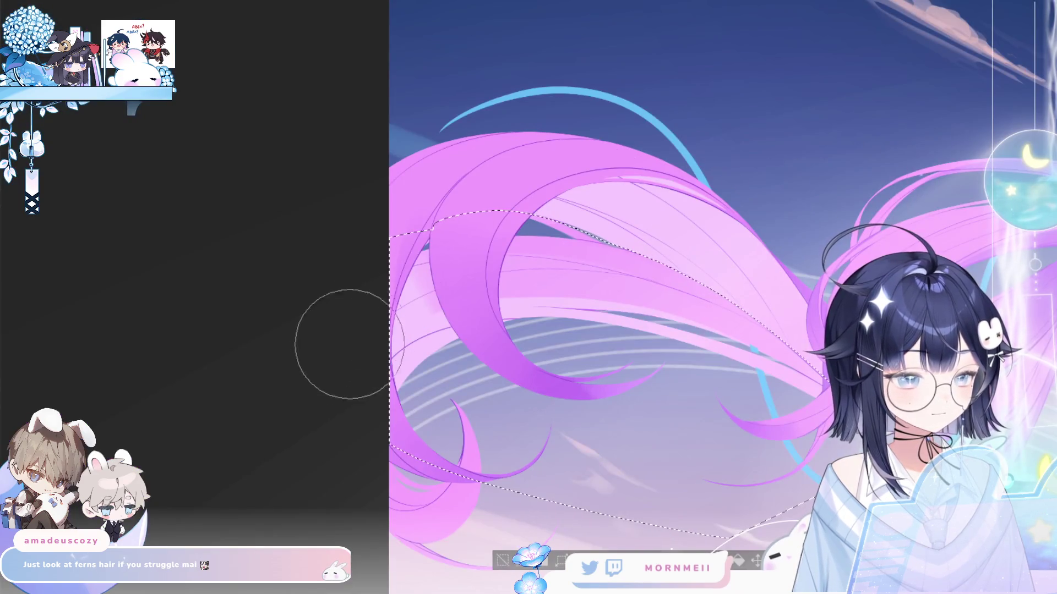
pyautogui.press('h')
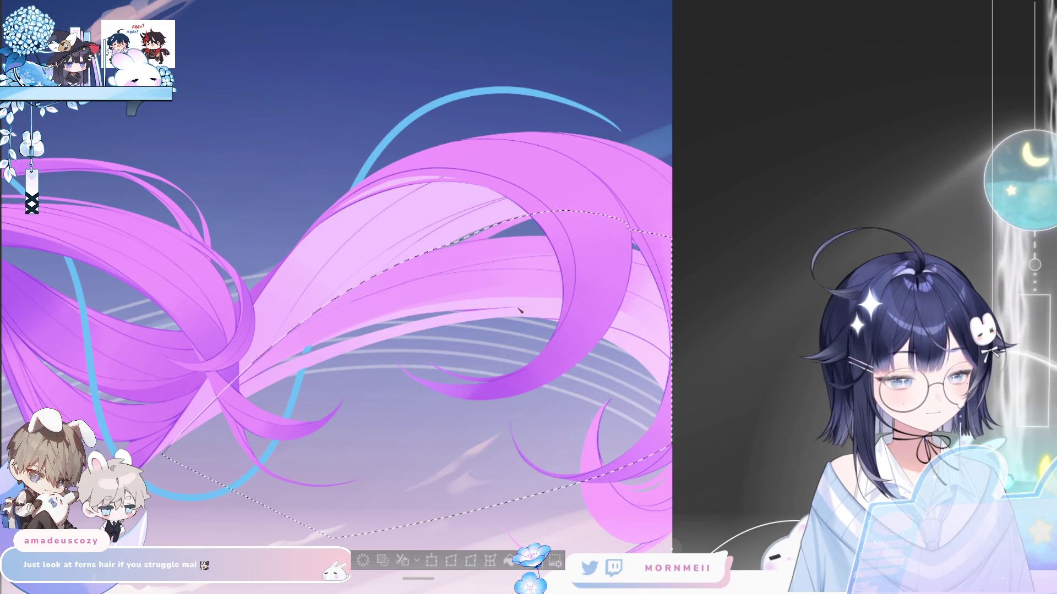
pyautogui.press('h')
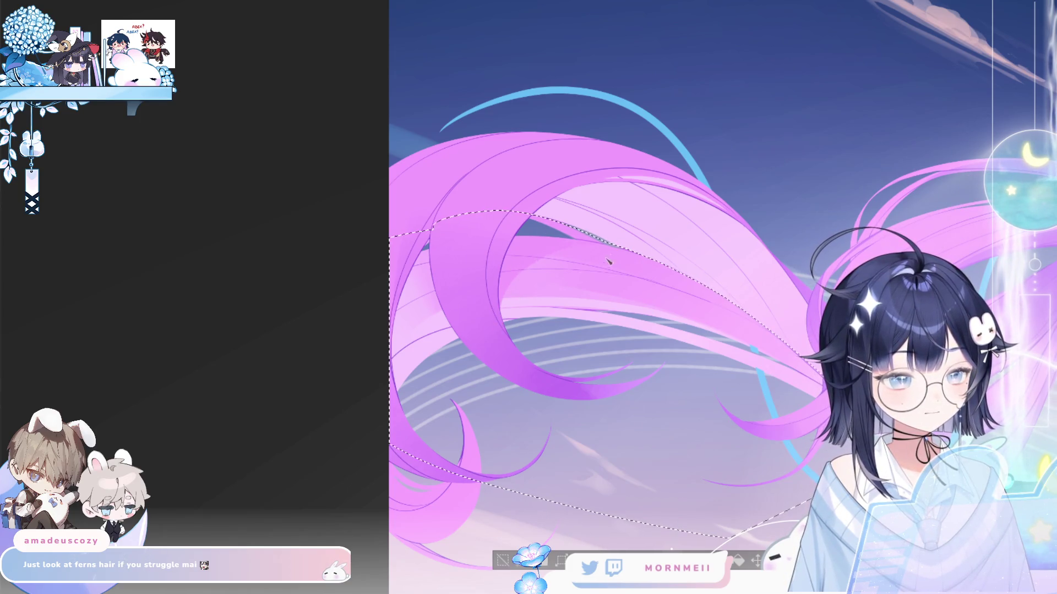
pyautogui.hotkey('ctrl', 'tab')
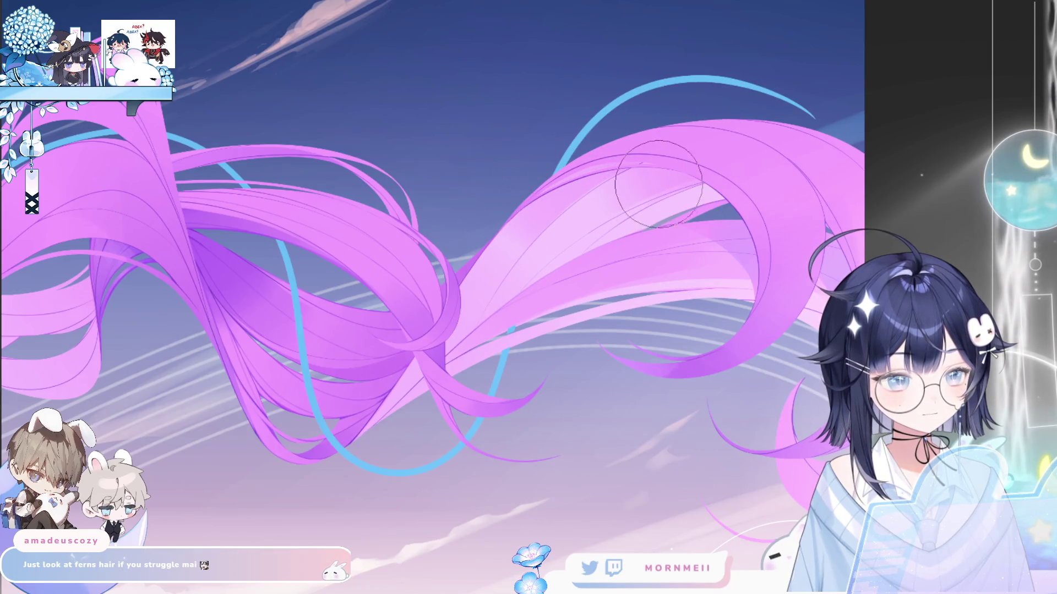
pyautogui.hotkey('ctrl', 'Tab')
pyautogui.hotkey('ctrl', 'Tab')
pyautogui.scroll(3, 370, 299)
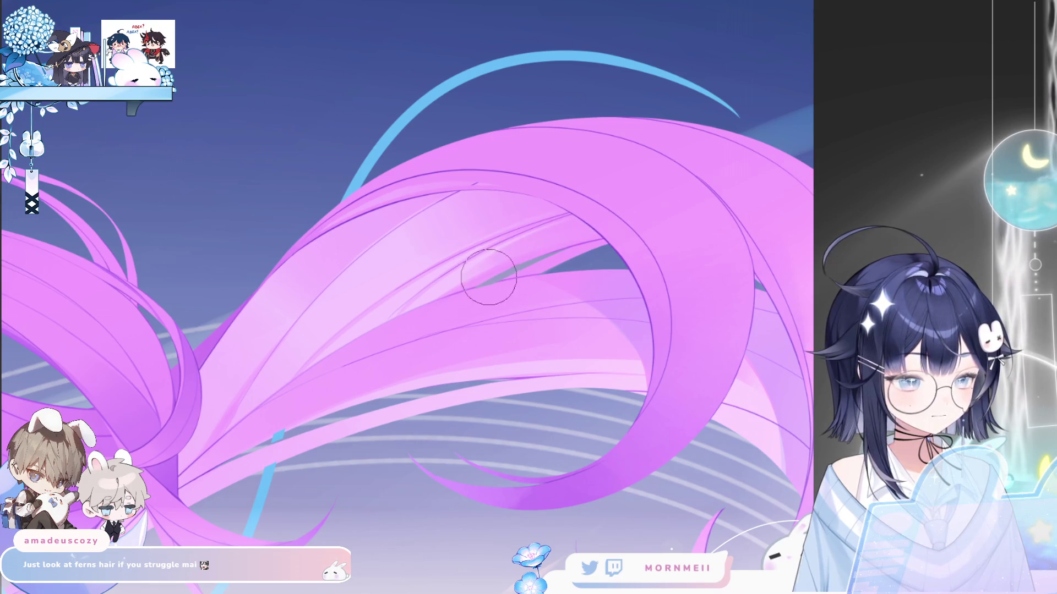
pyautogui.scroll(2, 841, 201)
# - Mirror the canvas to check the crossing twin-tail strands
pyautogui.press('h')
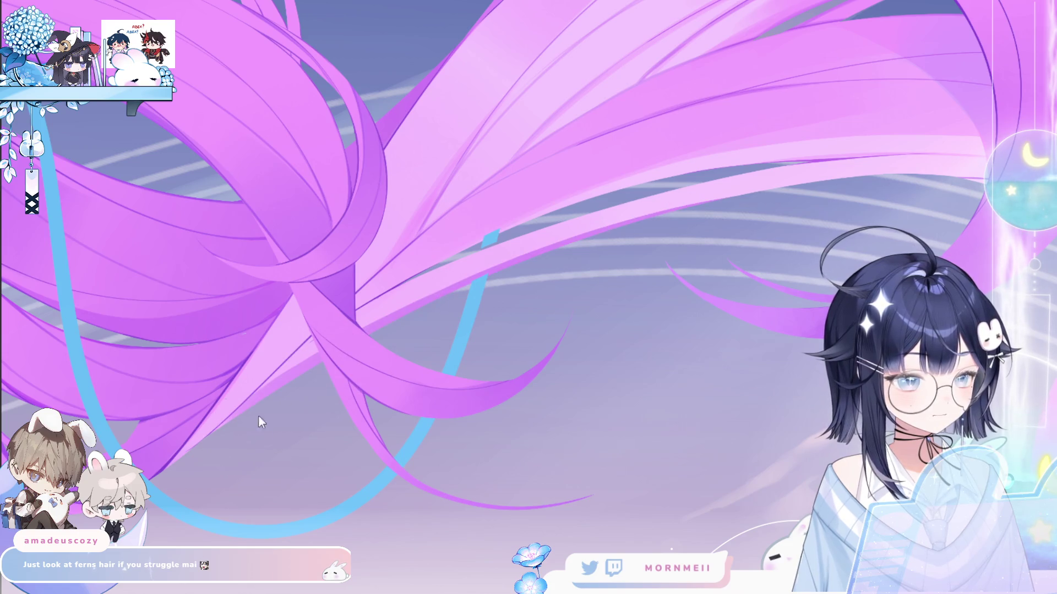
pyautogui.scroll(-5, 564, 300)
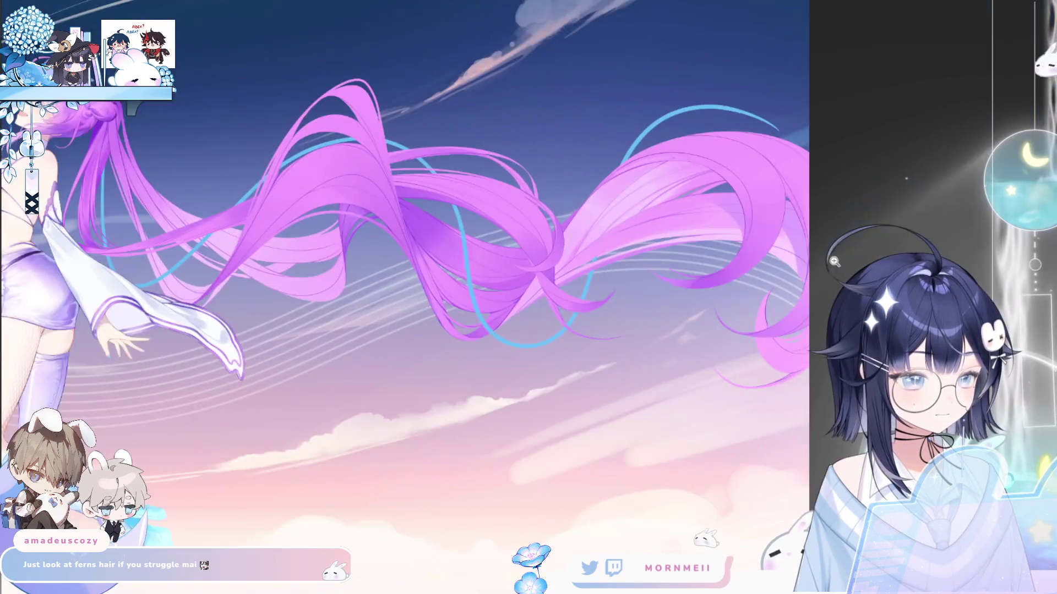
pyautogui.scroll(4, 563, 300)
pyautogui.moveTo(275, 259); pyautogui.dragTo(477, 263)
pyautogui.scroll(1, 407, 225)
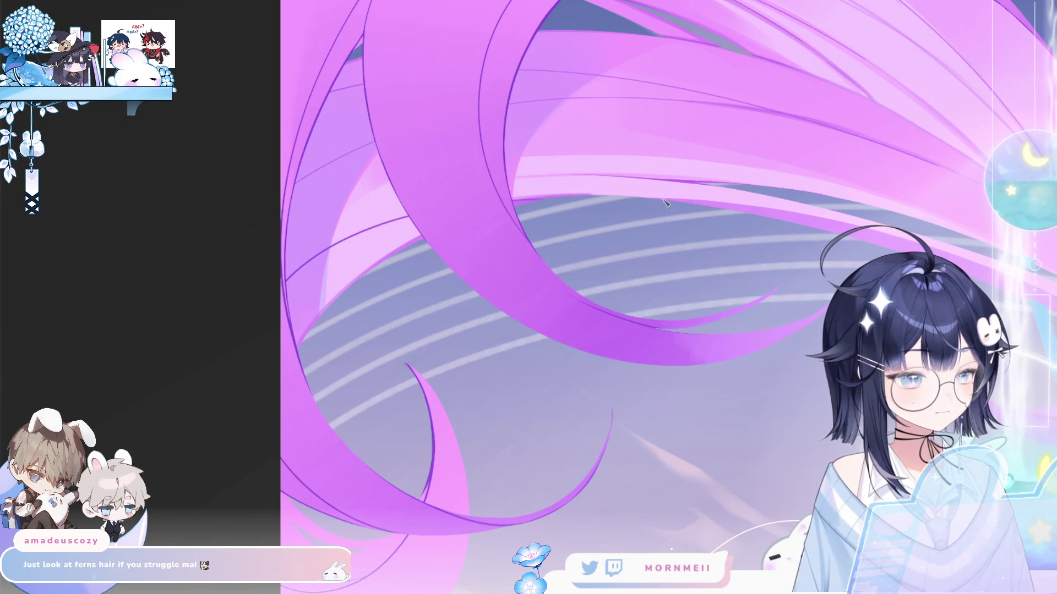
pyautogui.moveTo(855, 250); pyautogui.dragTo(601, 204)
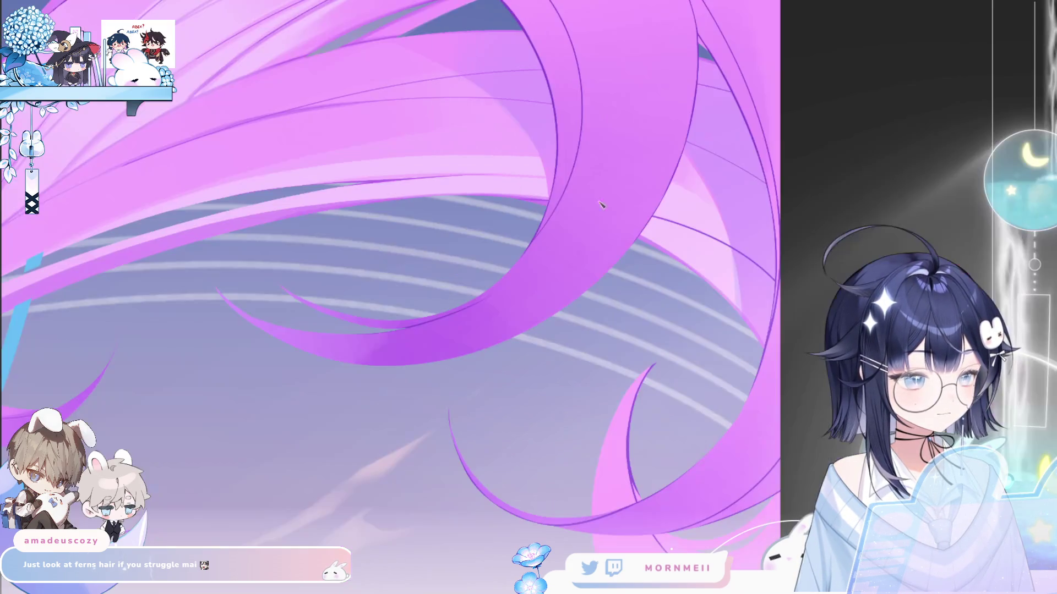
pyautogui.moveTo(401, 233); pyautogui.dragTo(556, 194)
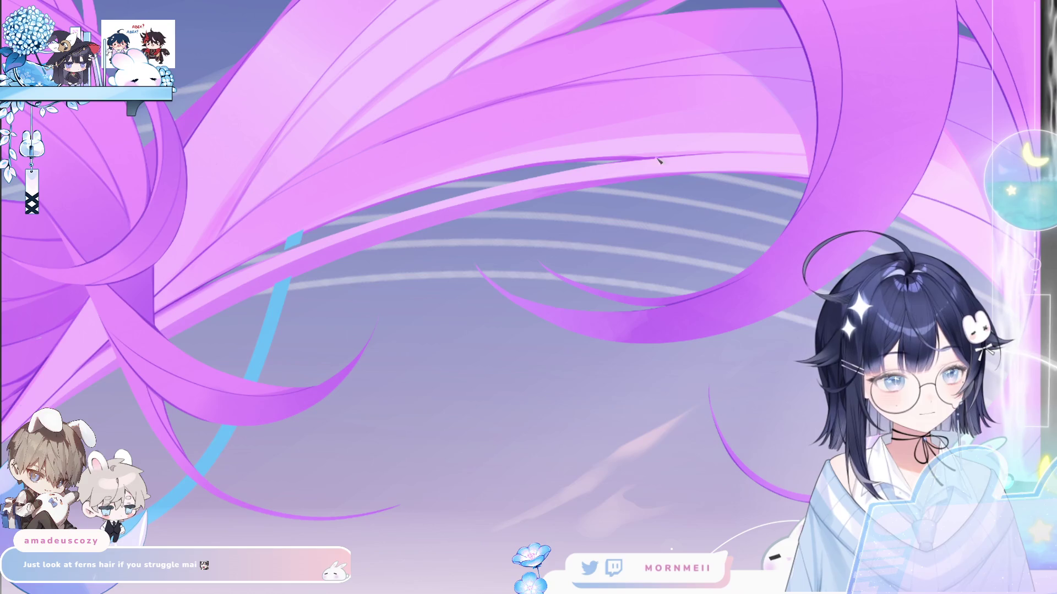
pyautogui.scroll(-5, 603, 167)
pyautogui.scroll(5, 442, 226)
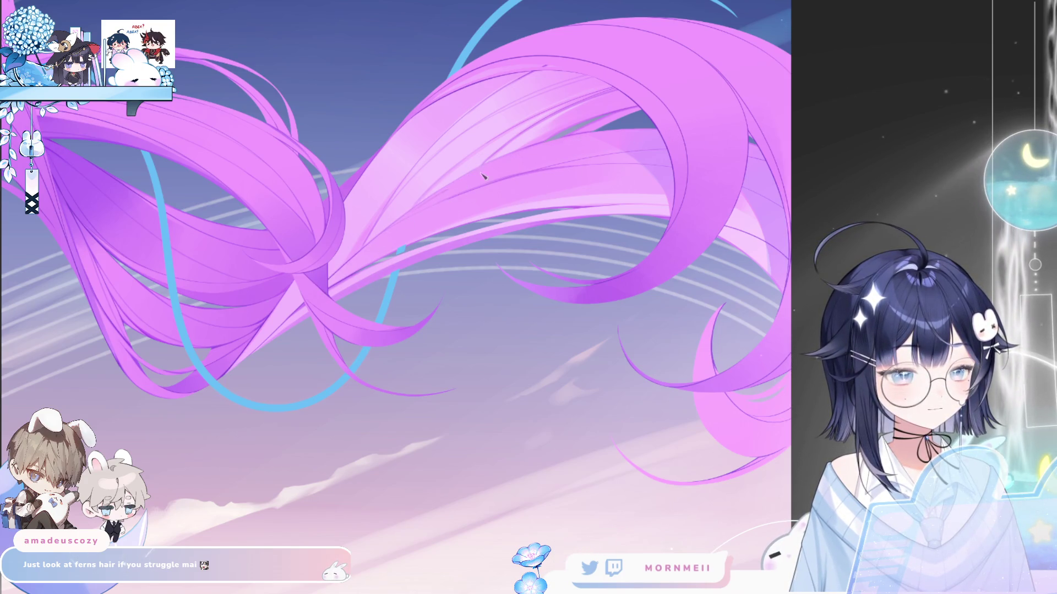
pyautogui.click(586, 161)
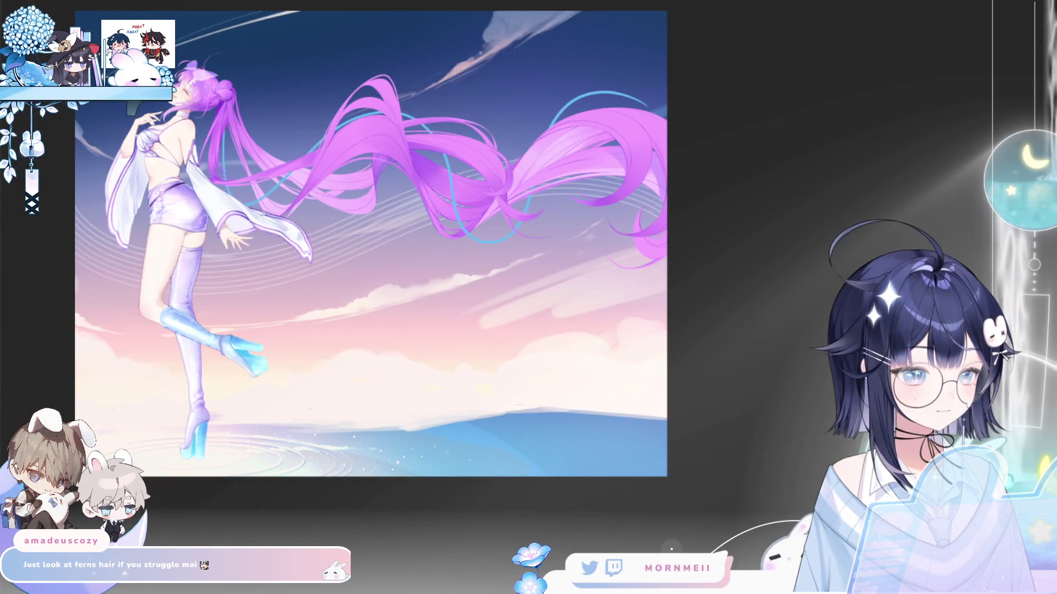
pyautogui.click(600, 119)
pyautogui.keyDown('alt'); pyautogui.click(583, 126); pyautogui.keyUp('alt')
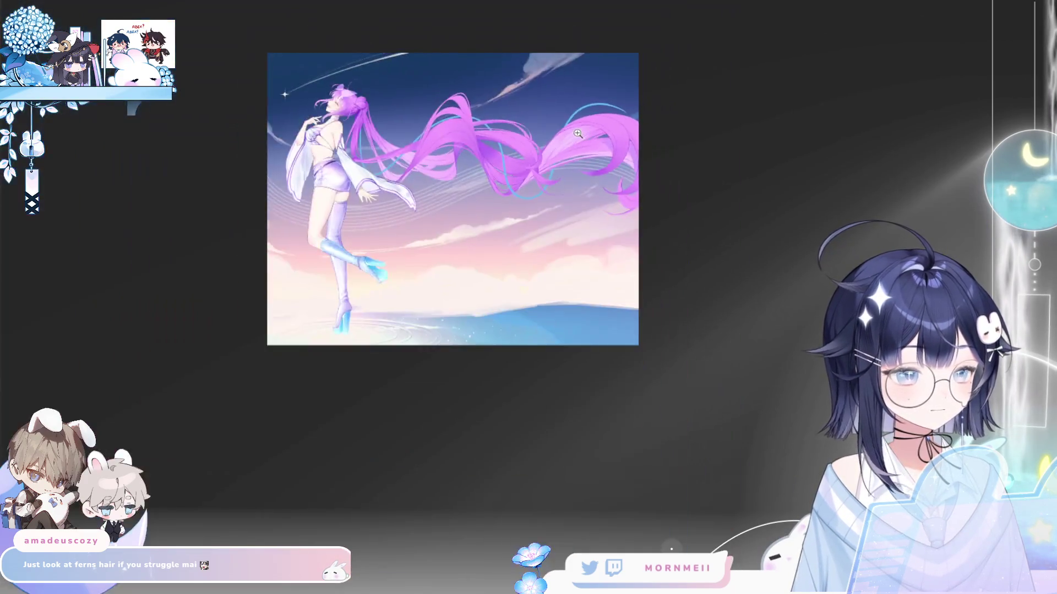
pyautogui.press('h')
pyautogui.press('h')
pyautogui.click(578, 133)
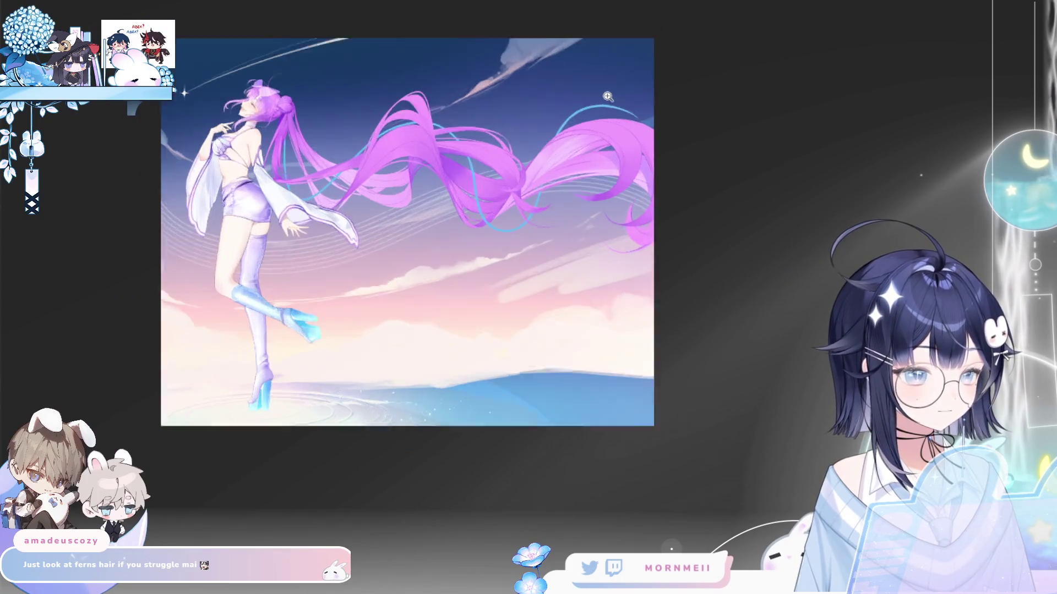
pyautogui.click(577, 133)
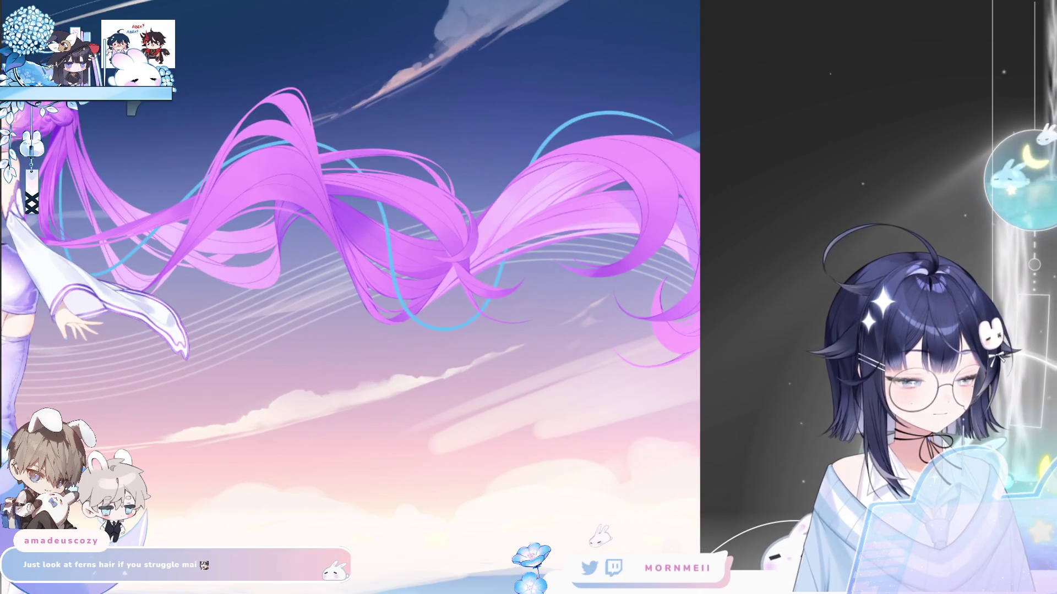
pyautogui.press('h')
pyautogui.press('h')
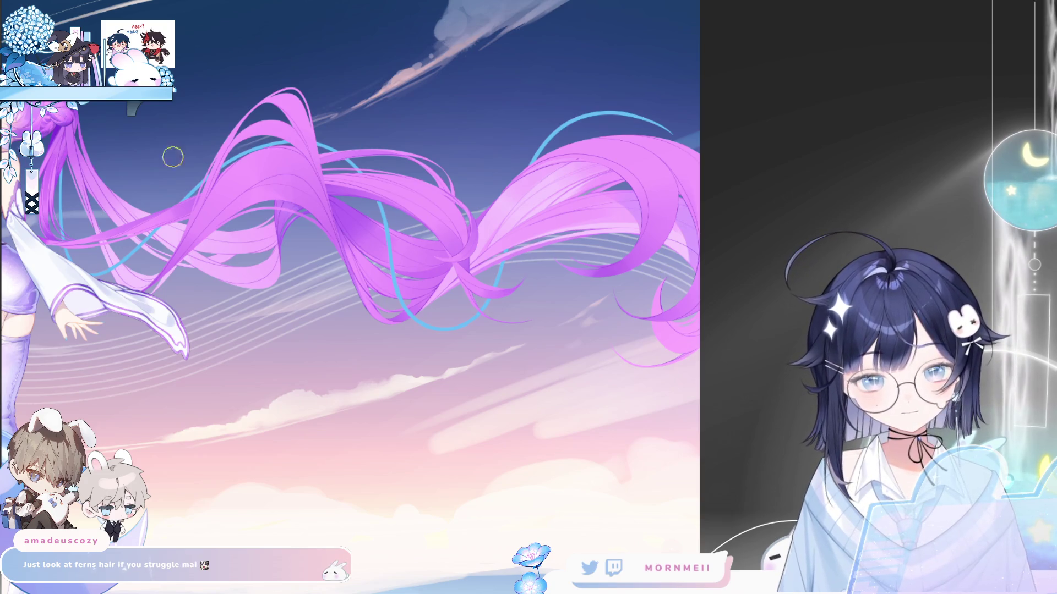
pyautogui.press(']')
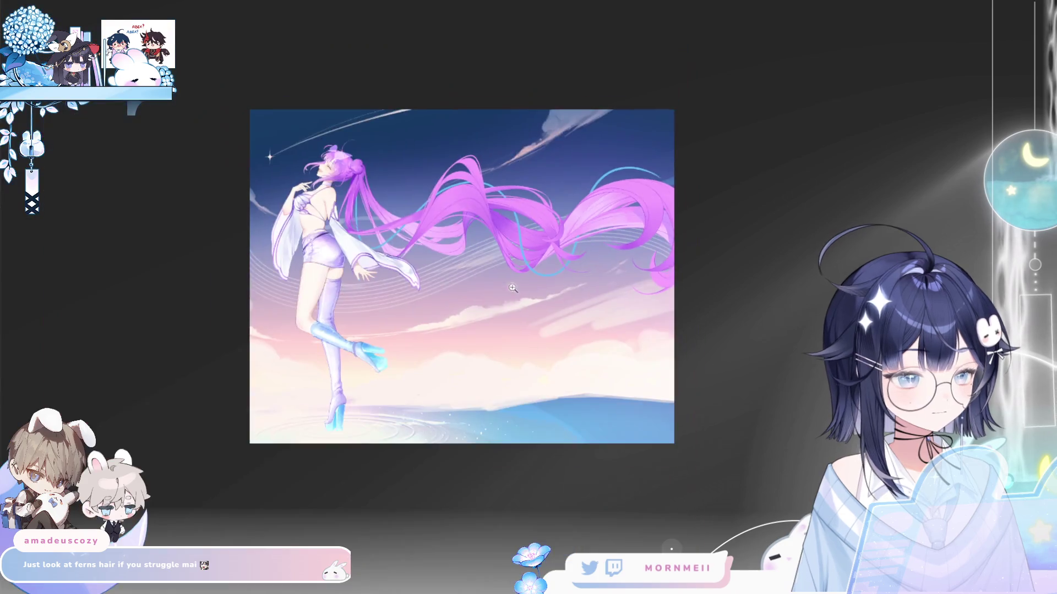
pyautogui.hotkey('ctrl', '0')
pyautogui.press('h')
pyautogui.click(558, 263)
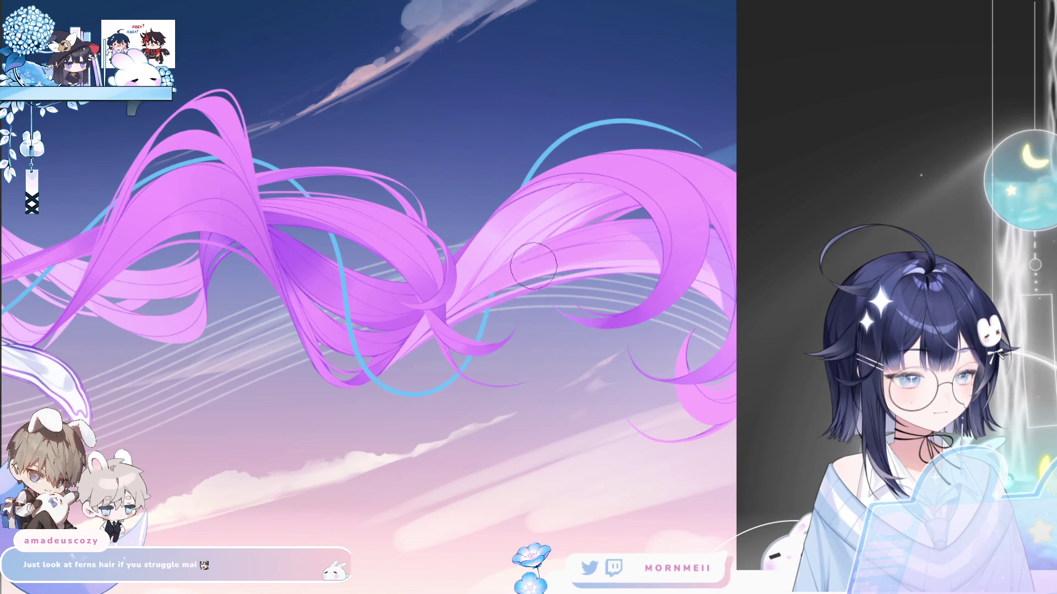
pyautogui.hotkey('ctrl', '0')
pyautogui.press('h')
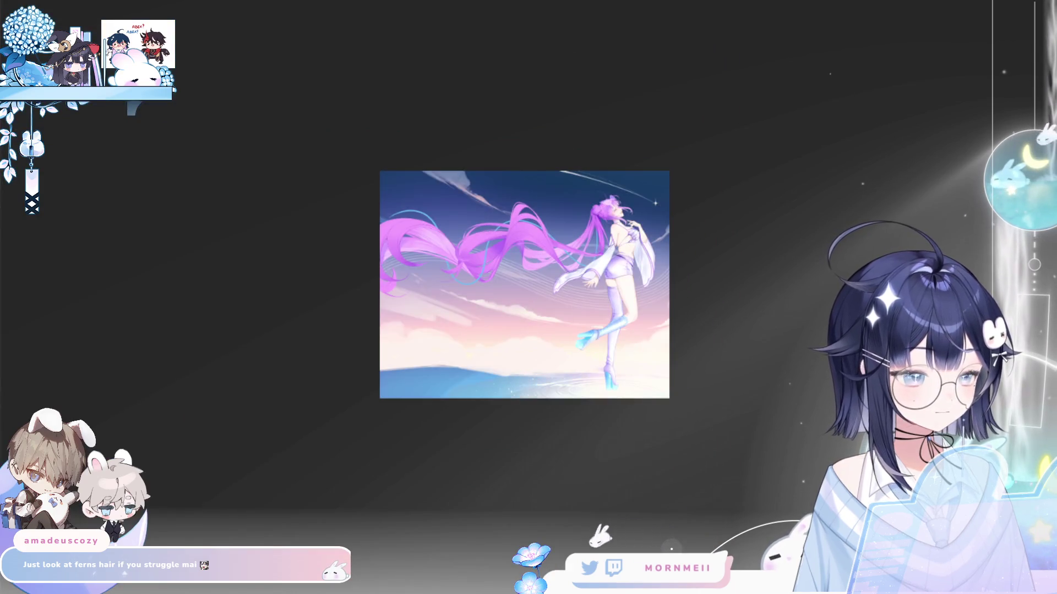
pyautogui.press('h')
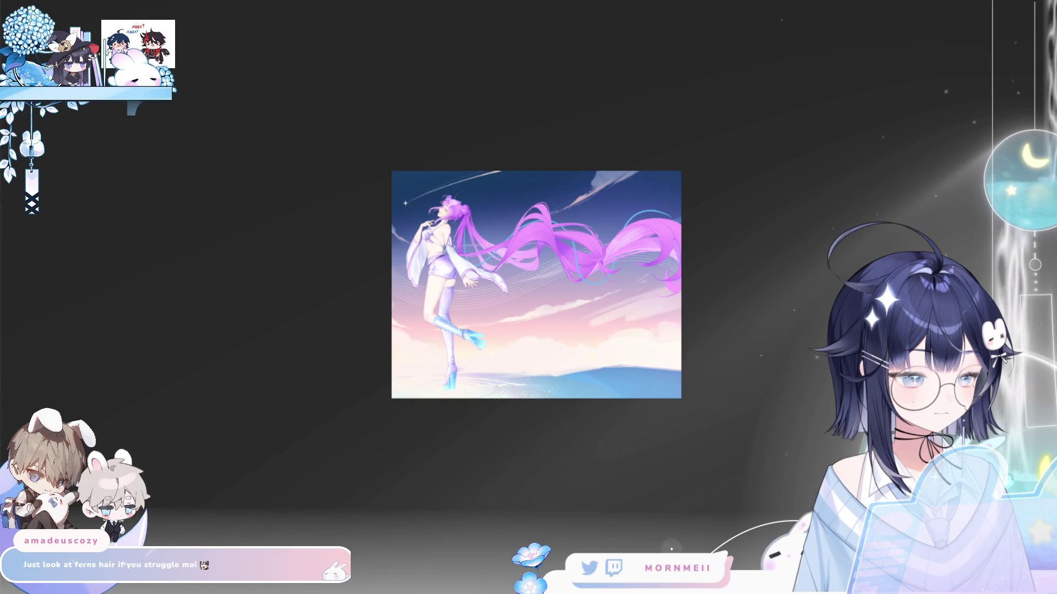
pyautogui.press('h')
pyautogui.press('h')
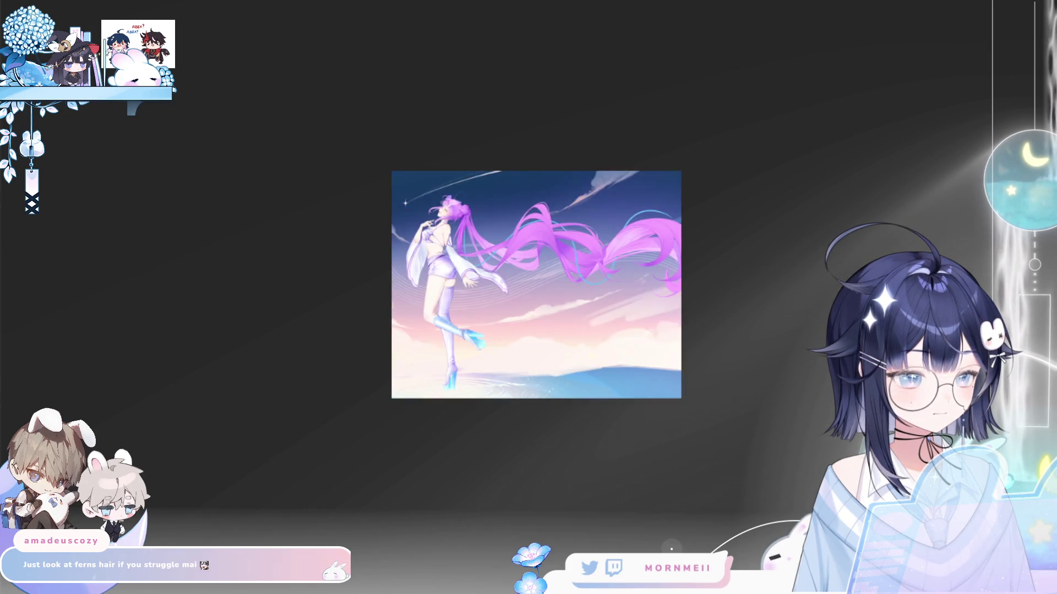
pyautogui.click(720, 249)
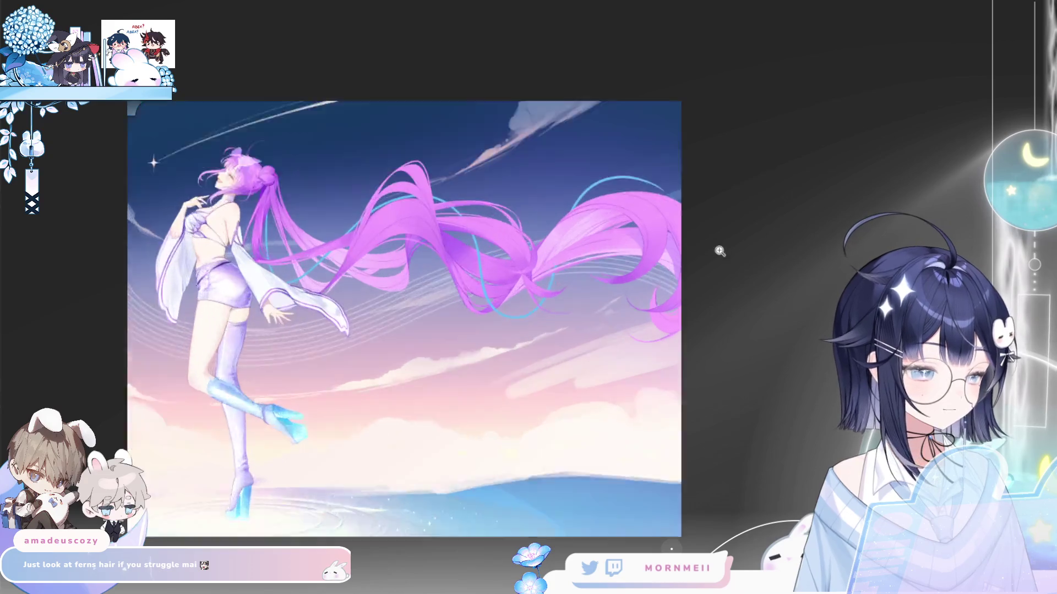
pyautogui.click(721, 249)
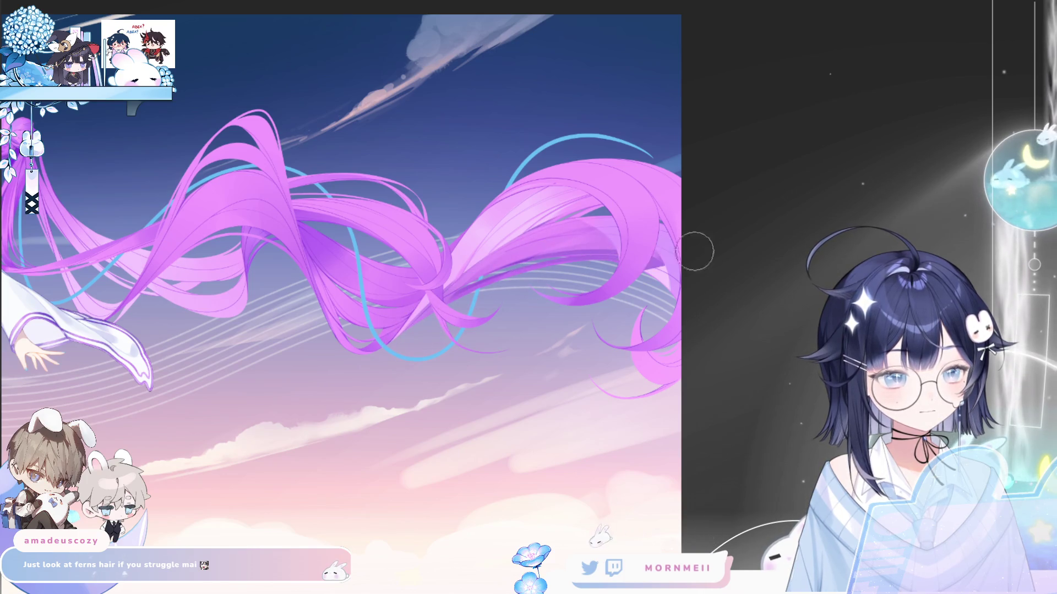
pyautogui.hotkey('ctrl', '0')
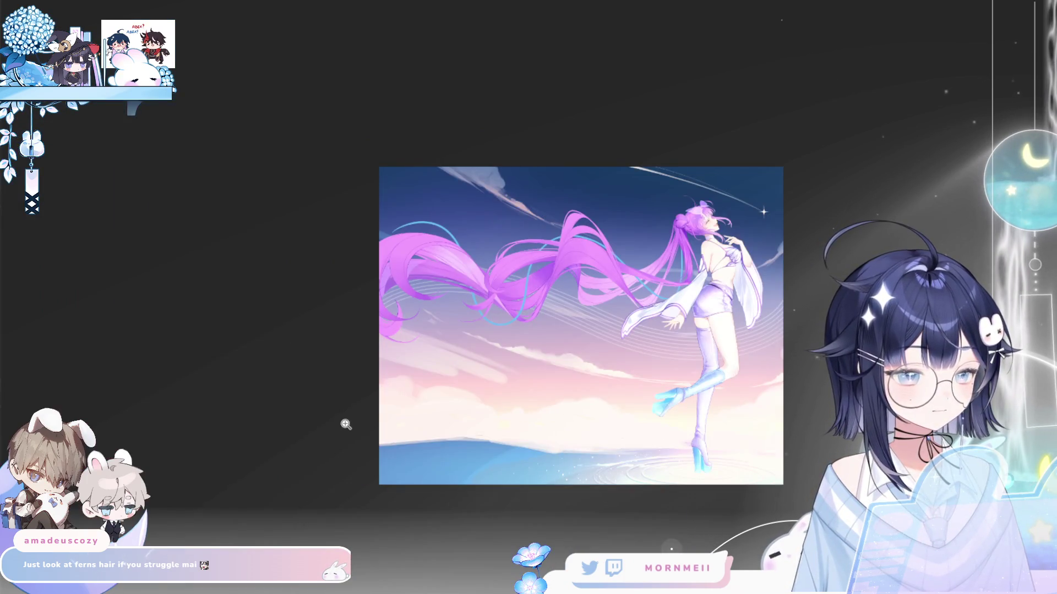
pyautogui.press('h')
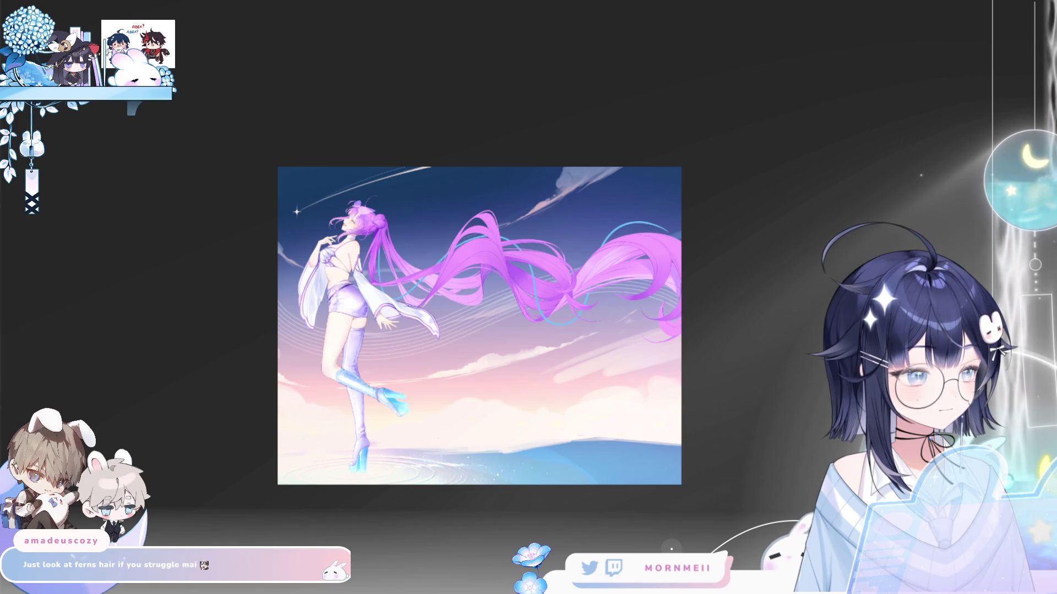
# - Paint a dark purple diagonal band across the middle of the hair, redrawing it until it reaches further right
pyautogui.click(644, 264)
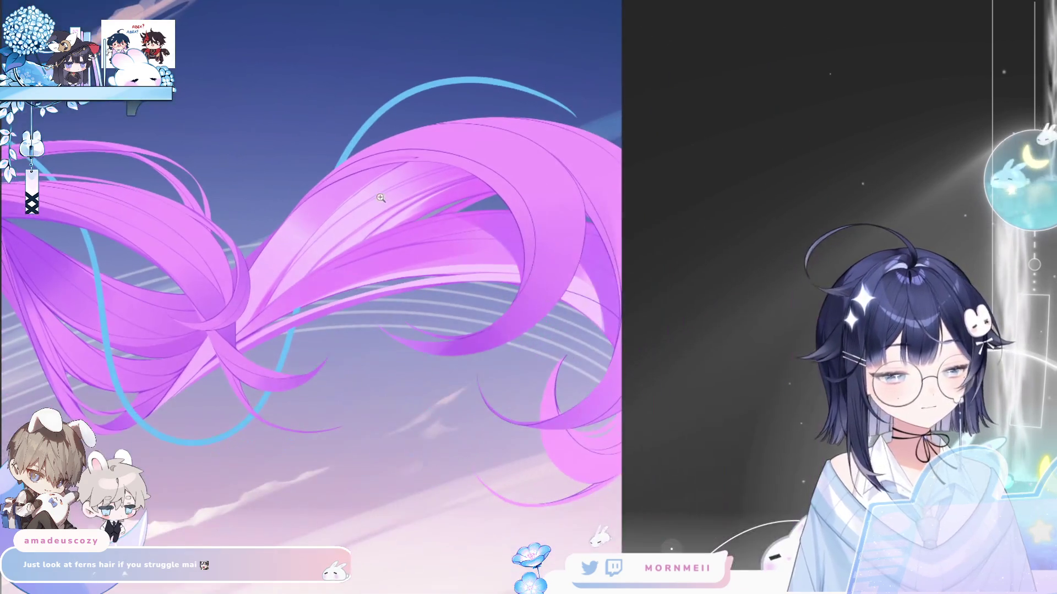
pyautogui.moveTo(265, 325)
pyautogui.mouseDown()
pyautogui.moveTo(408, 244)
pyautogui.moveTo(495, 220)
pyautogui.mouseUp()
pyautogui.hotkey('ctrl', 'z')
pyautogui.moveTo(242, 339)
pyautogui.mouseDown()
pyautogui.moveTo(441, 231)
pyautogui.moveTo(495, 215)
pyautogui.mouseUp()
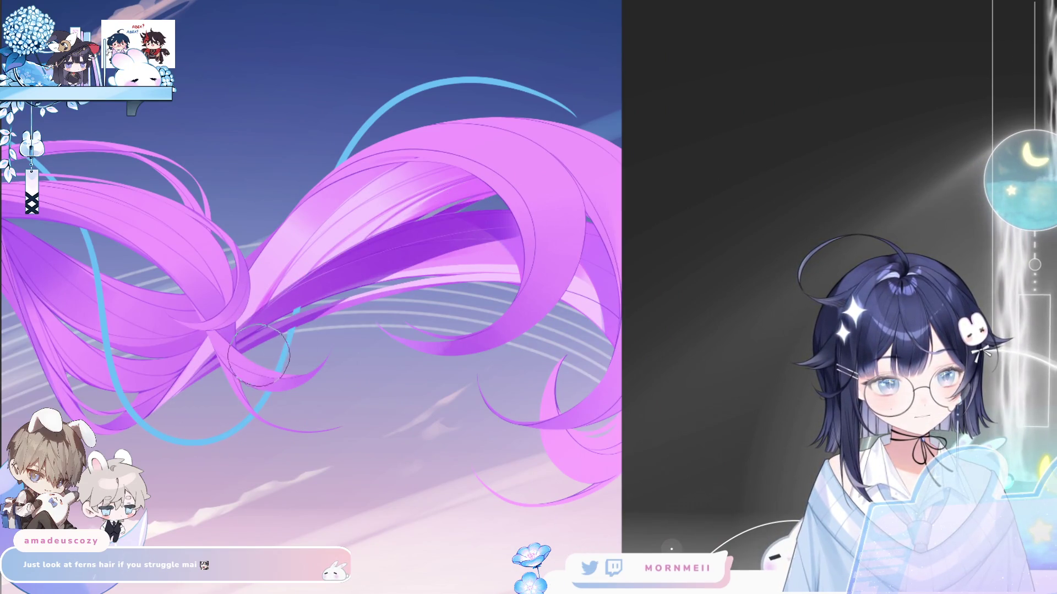
pyautogui.hotkey('ctrl', 'z')
pyautogui.moveTo(205, 392); pyautogui.dragTo(553, 226)
pyautogui.hotkey('ctrl', 'z')
pyautogui.moveTo(204, 390)
pyautogui.mouseDown()
pyautogui.moveTo(469, 227)
pyautogui.moveTo(526, 245)
pyautogui.mouseUp()
pyautogui.hotkey('ctrl', 'z')
pyautogui.moveTo(283, 322)
pyautogui.mouseDown()
pyautogui.moveTo(534, 243)
pyautogui.moveTo(611, 247)
pyautogui.mouseUp()
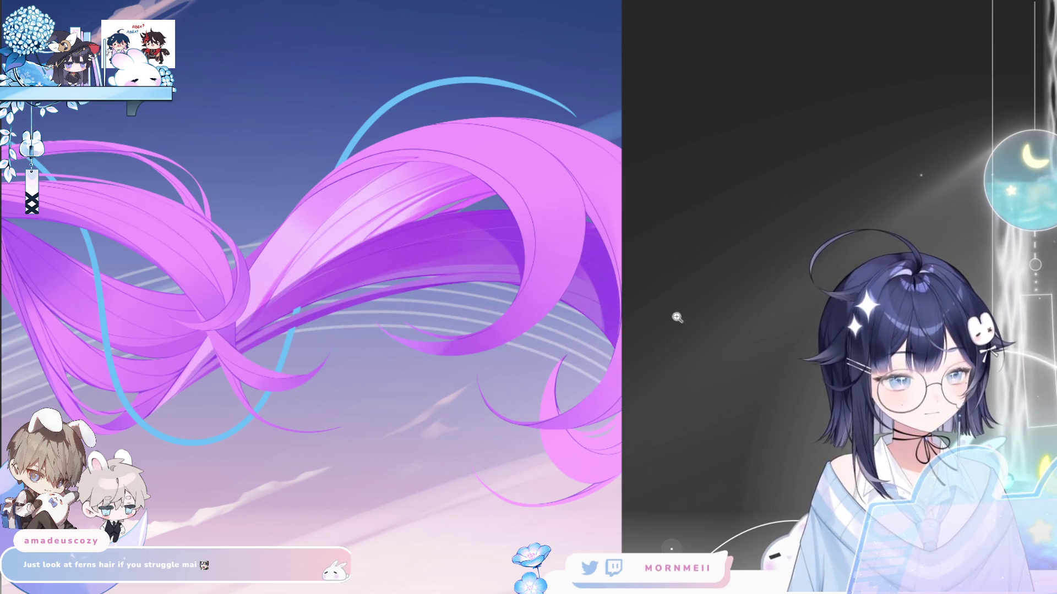
pyautogui.hotkey('ctrl', '0')
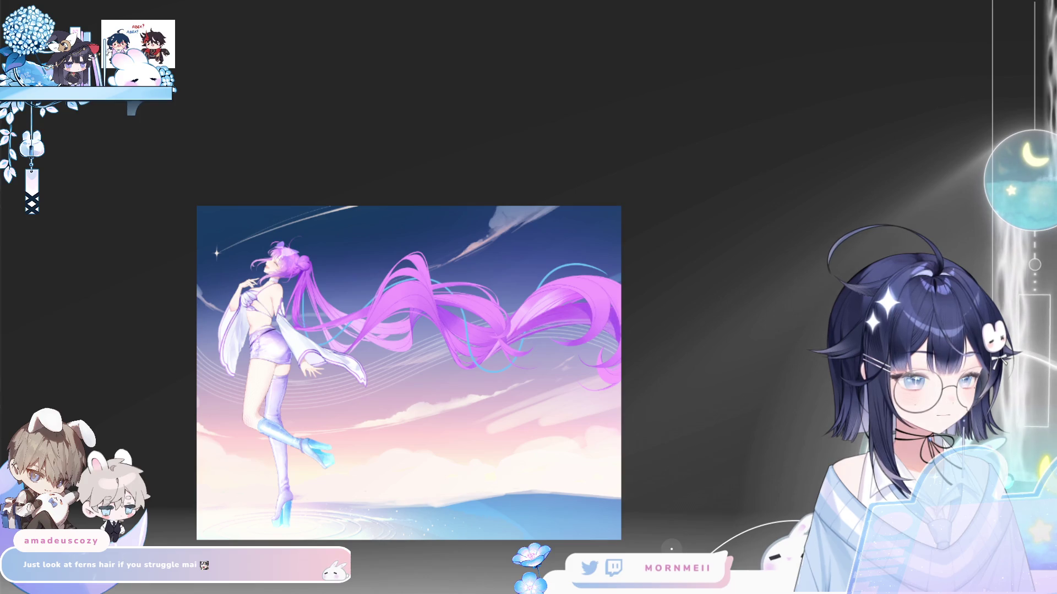
pyautogui.press('m')
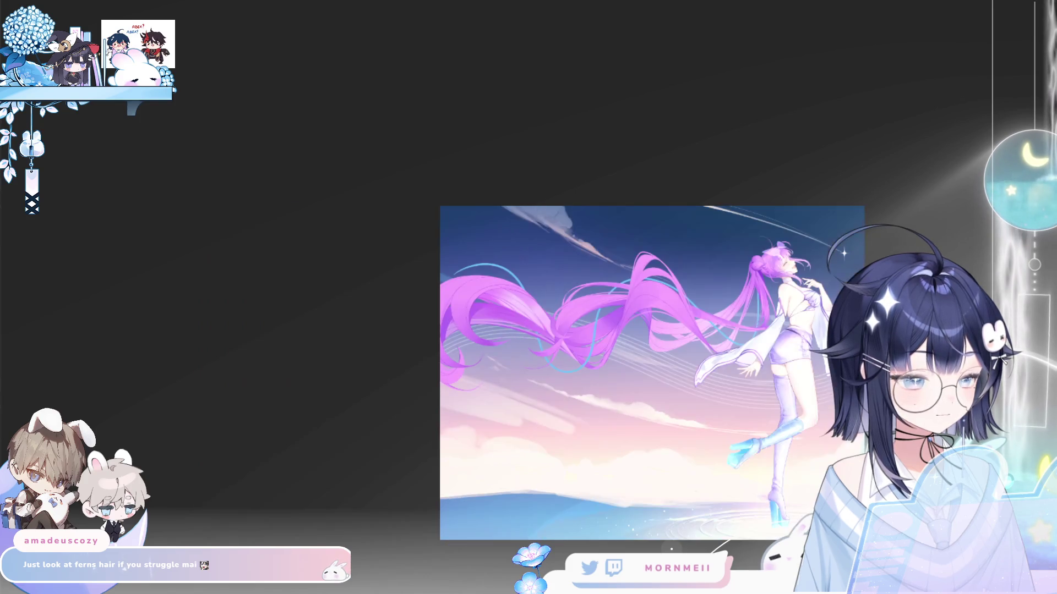
pyautogui.press('m')
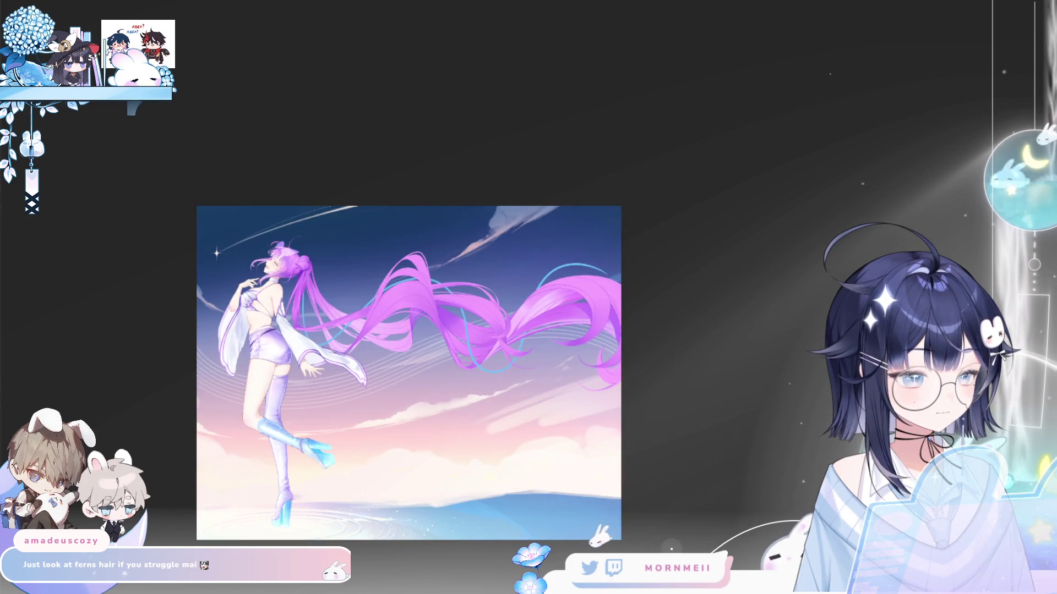
pyautogui.click(610, 331)
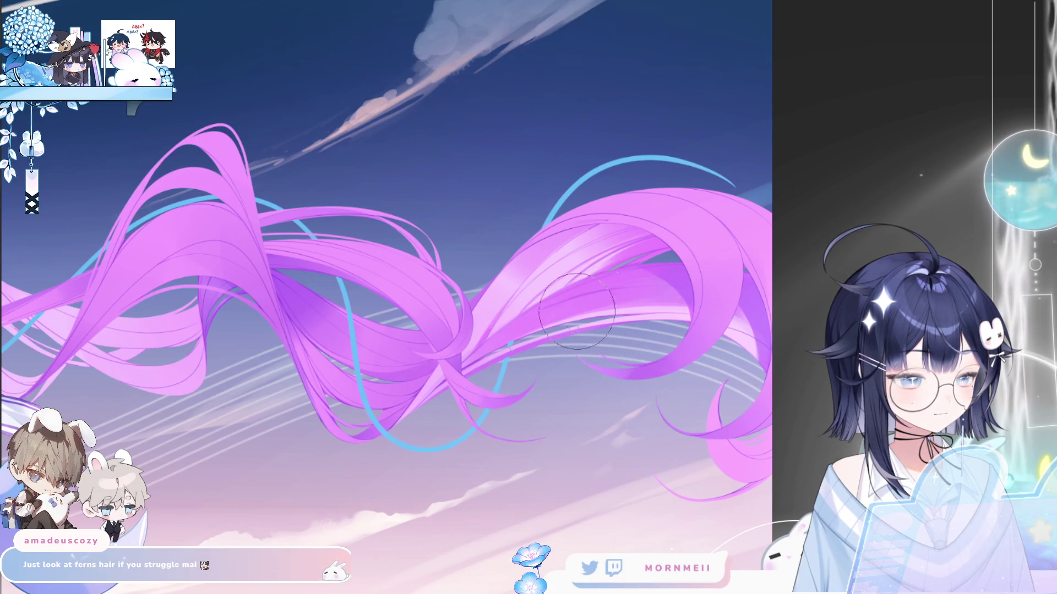
pyautogui.hotkey('ctrl', '0')
pyautogui.press('h')
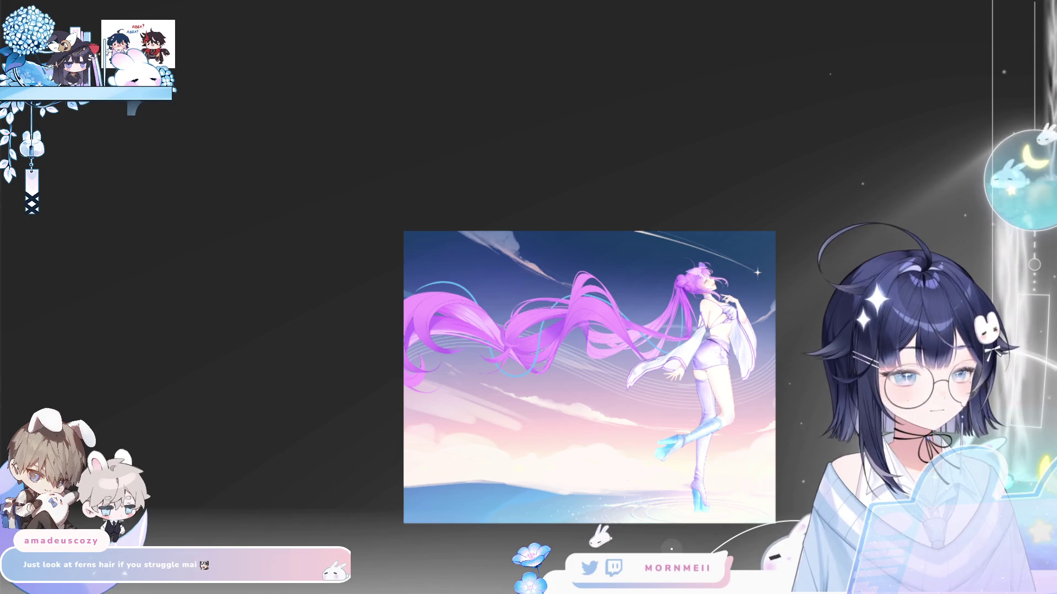
pyautogui.press('h')
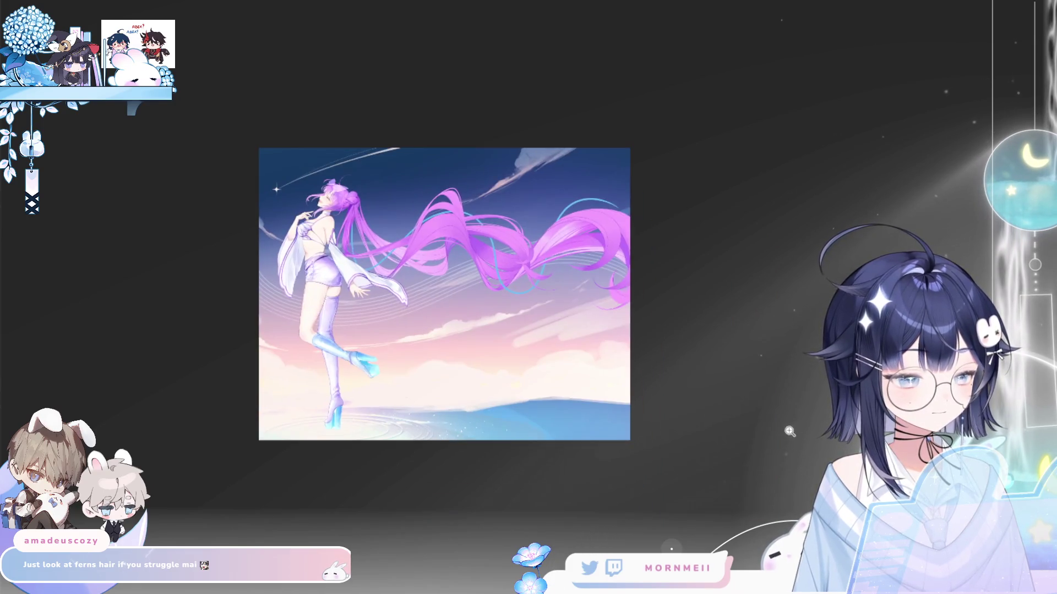
pyautogui.press('h')
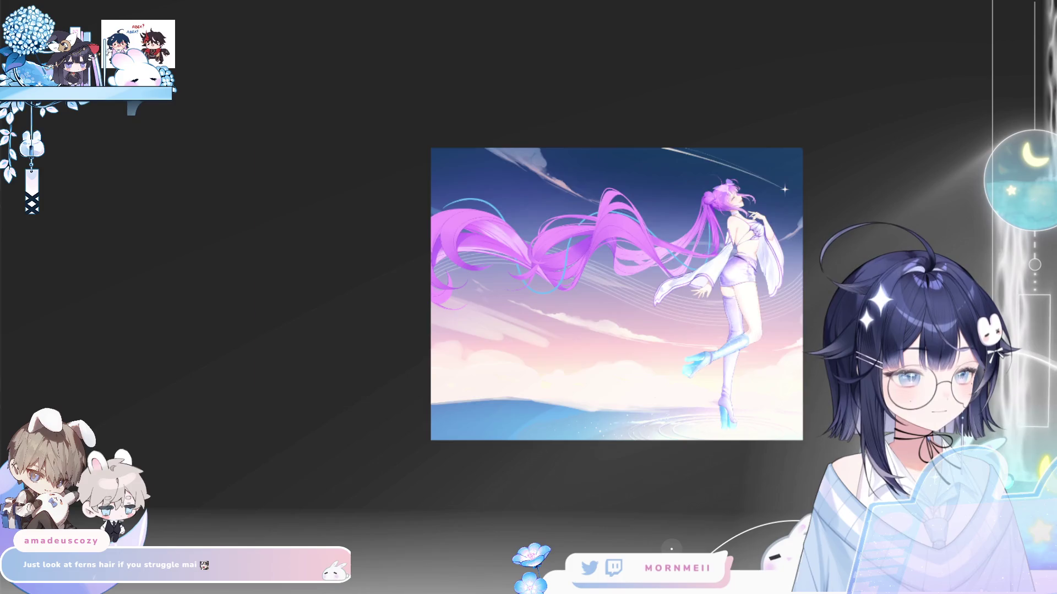
pyautogui.press('h')
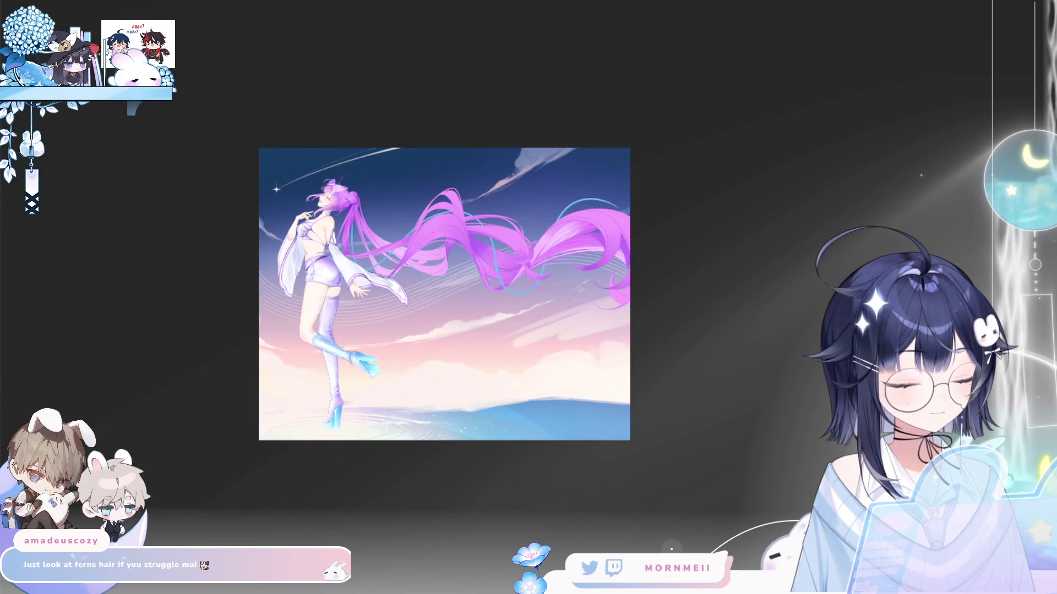
pyautogui.hotkey('ctrl', 'z')
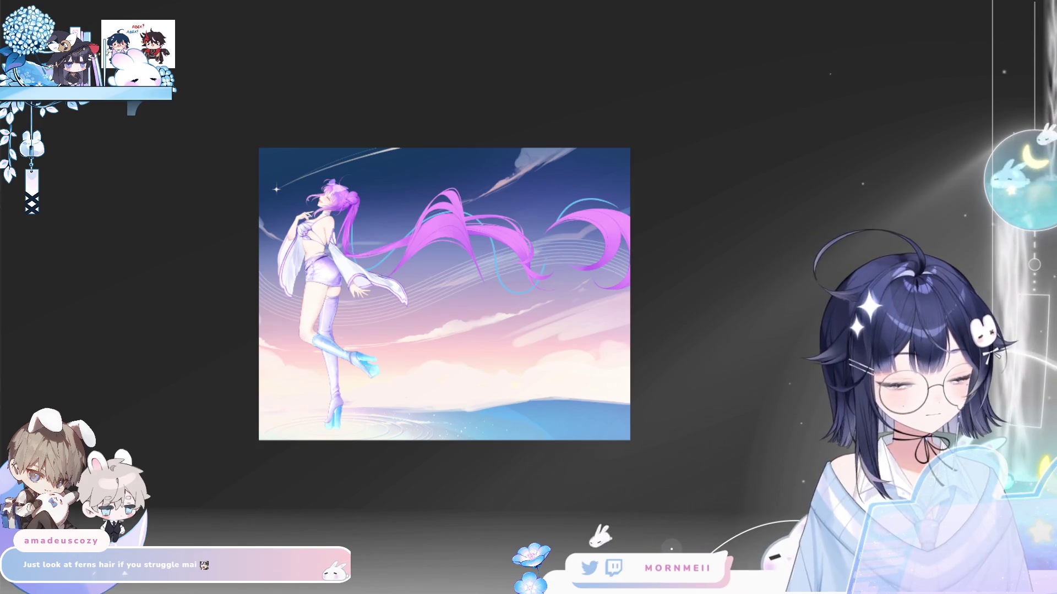
pyautogui.press('h')
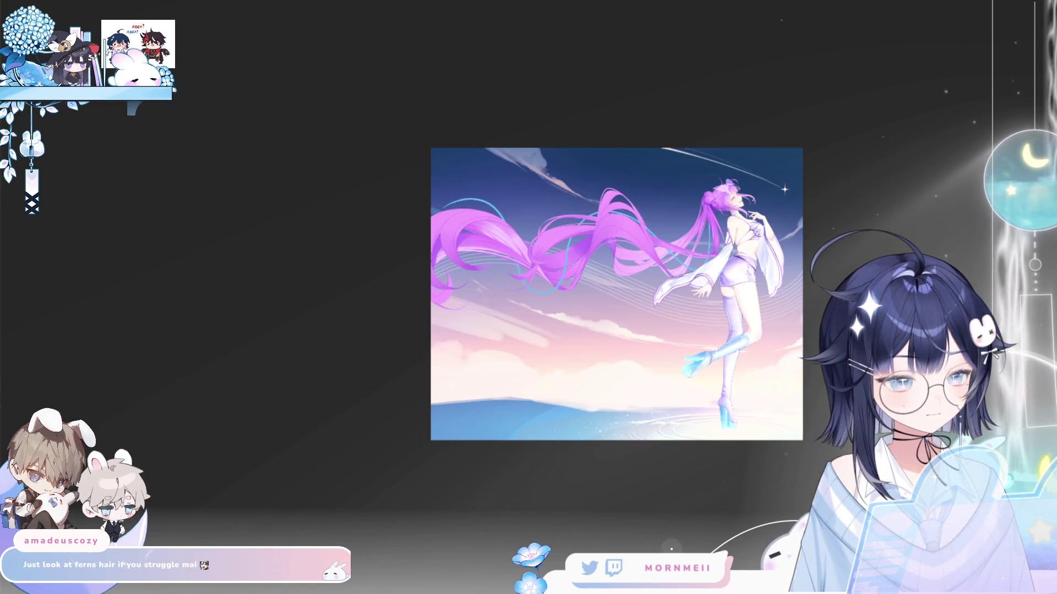
pyautogui.press('h')
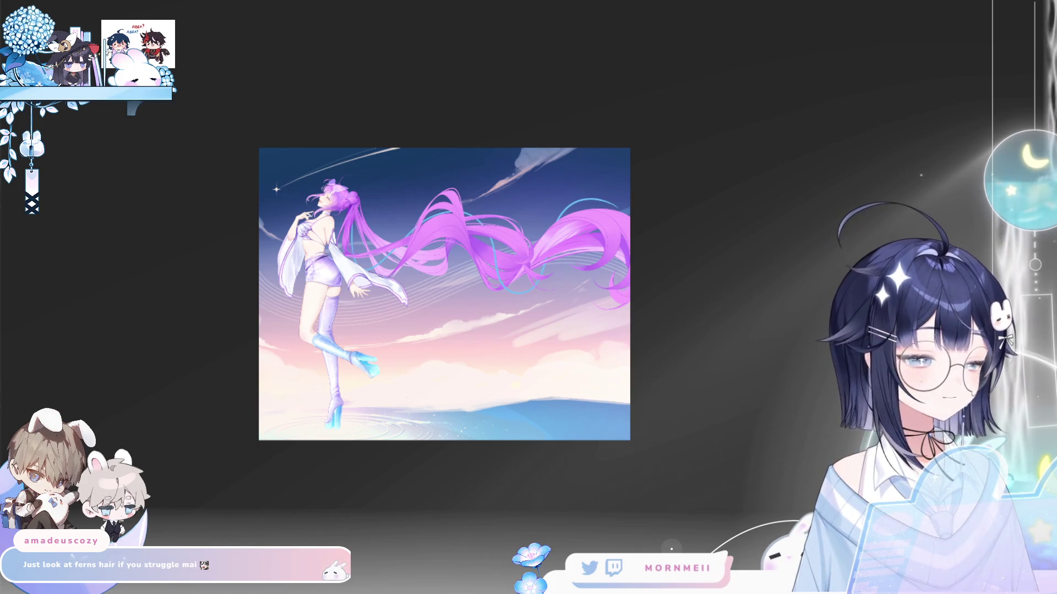
pyautogui.press('h')
pyautogui.press('h')
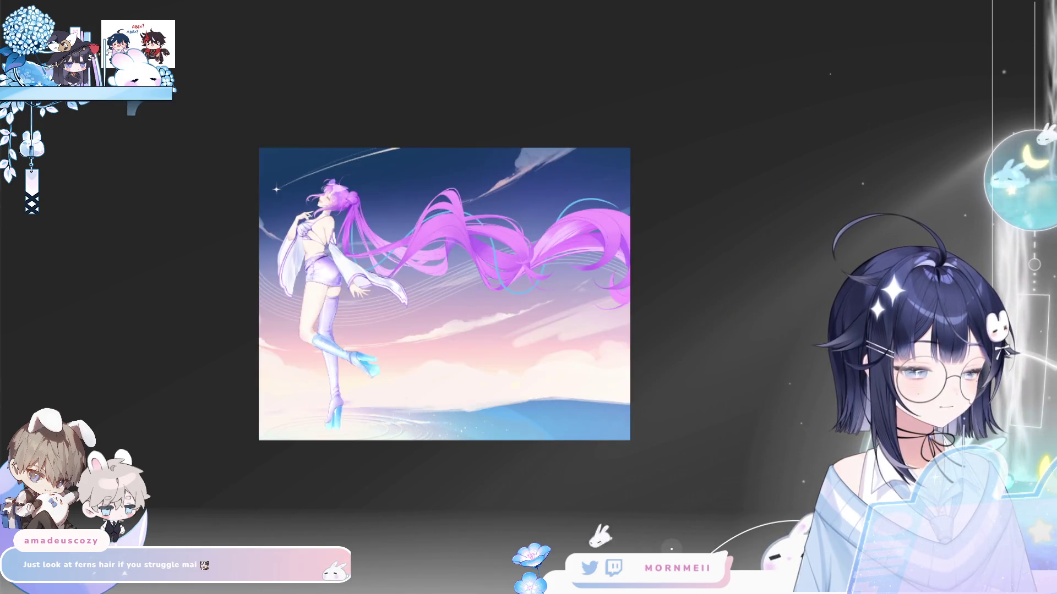
pyautogui.press('h')
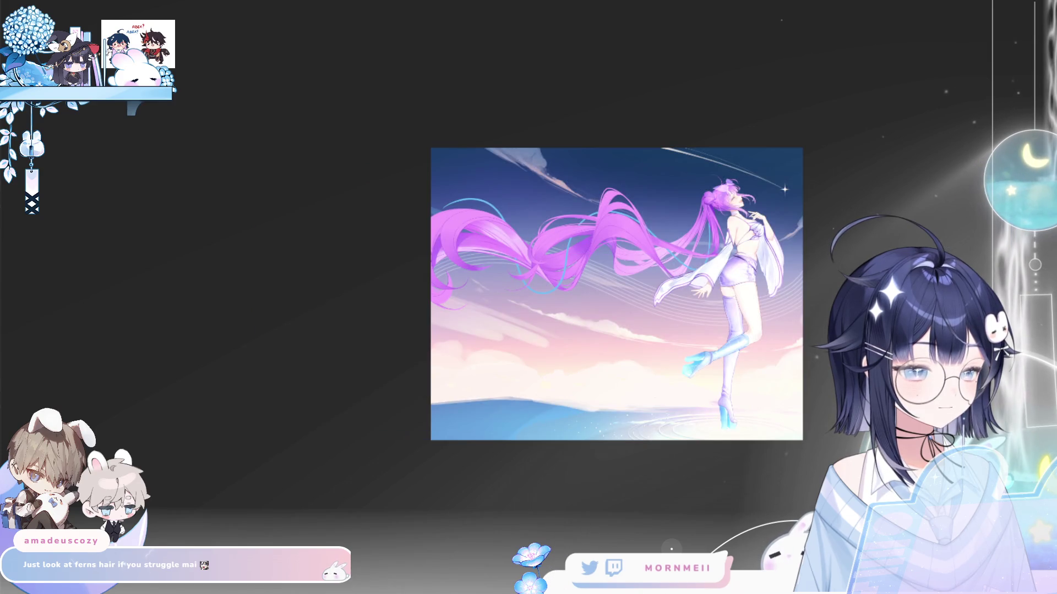
pyautogui.press('h')
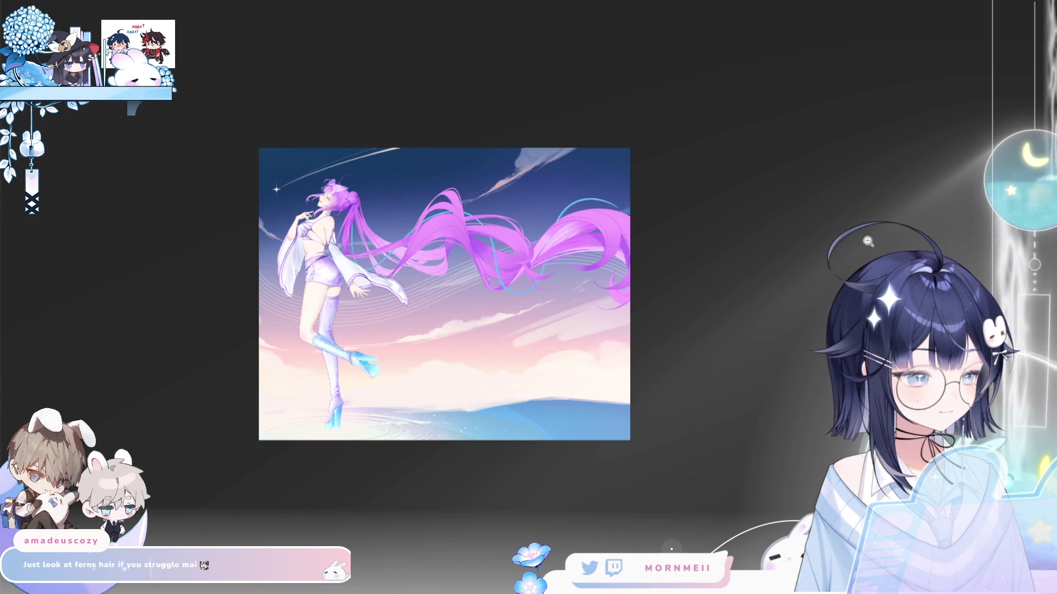
# - Brush dark purple strokes along the central strand's upper edge, then fill the strand darker purple
pyautogui.click(554, 251)
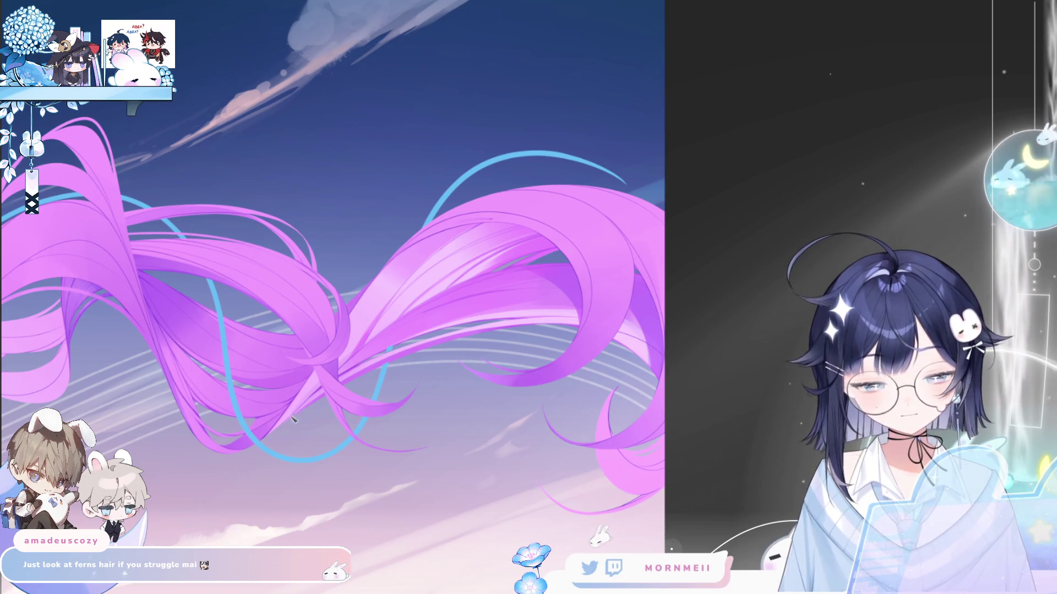
pyautogui.moveTo(279, 429)
pyautogui.mouseDown()
pyautogui.moveTo(435, 297)
pyautogui.moveTo(520, 258)
pyautogui.moveTo(546, 261)
pyautogui.moveTo(399, 309)
pyautogui.moveTo(363, 336)
pyautogui.mouseUp()
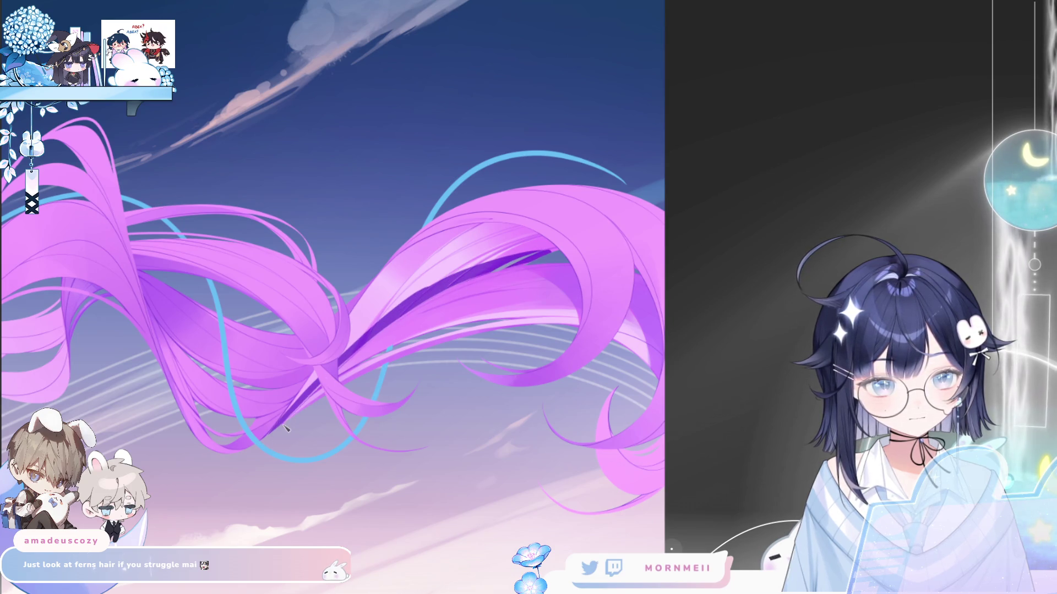
pyautogui.moveTo(290, 409); pyautogui.dragTo(410, 253)
pyautogui.moveTo(350, 312); pyautogui.dragTo(423, 238)
pyautogui.moveTo(515, 223); pyautogui.dragTo(405, 257)
pyautogui.moveTo(496, 223)
pyautogui.mouseDown()
pyautogui.moveTo(548, 240)
pyautogui.moveTo(534, 252)
pyautogui.mouseUp()
pyautogui.click(458, 264)
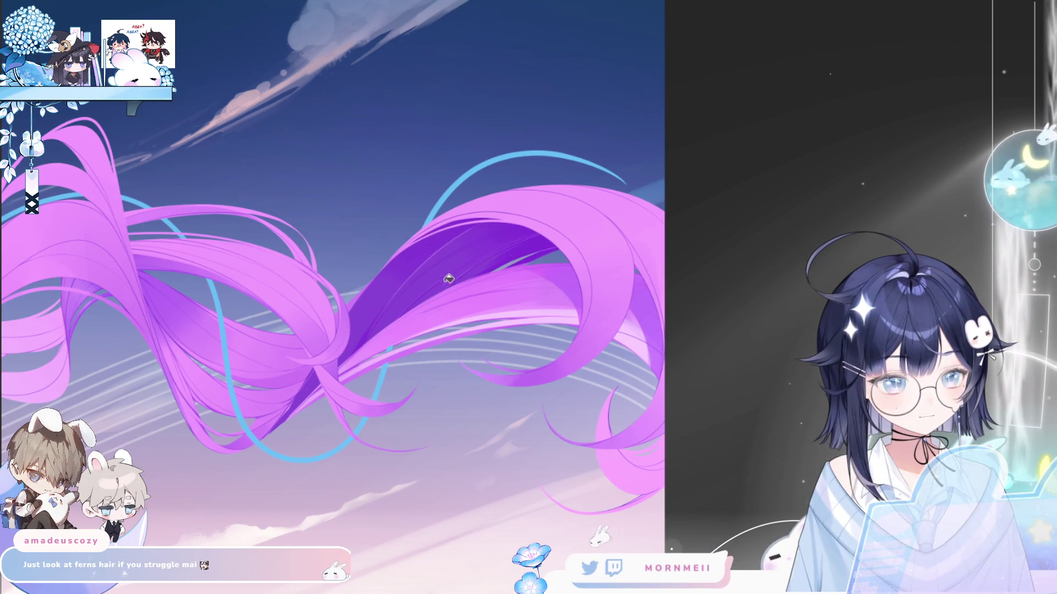
pyautogui.hotkey('ctrl', '0')
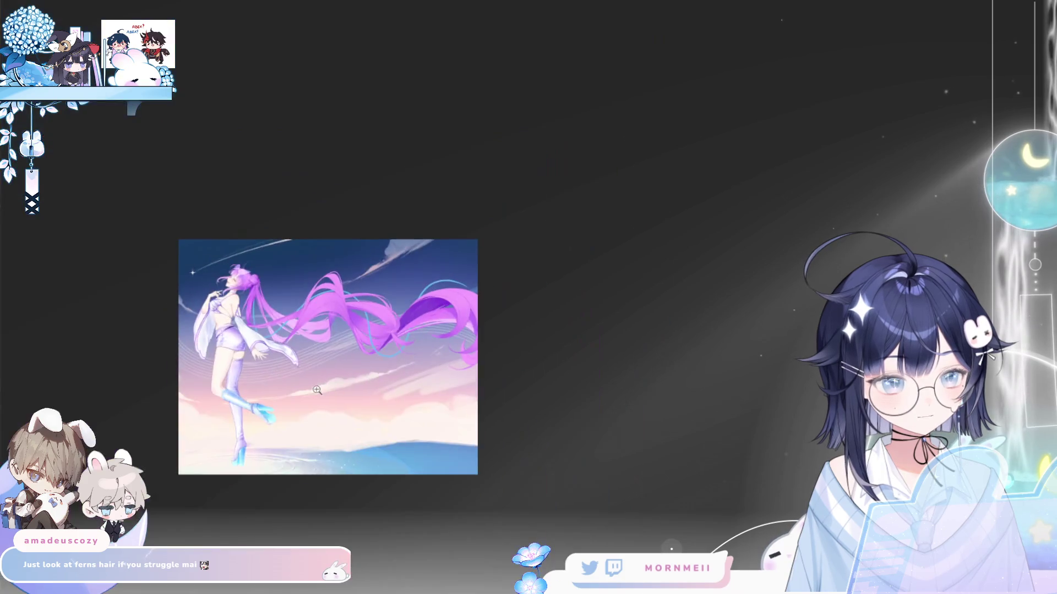
# - Zoom out, mirror the view to check the composition, and shift the illustration up and right
pyautogui.scroll(-1, 414, 335)
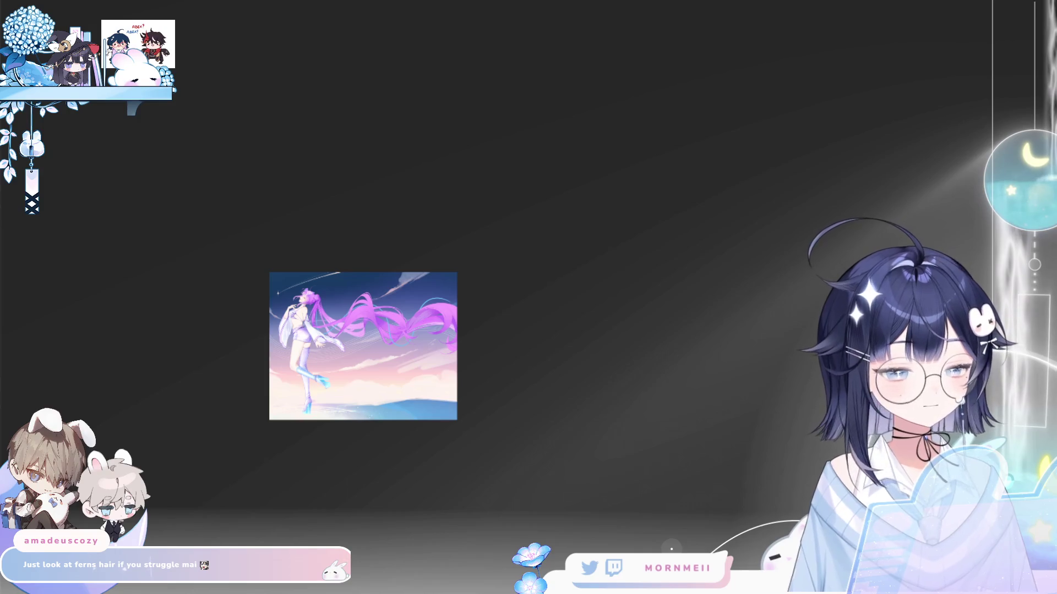
pyautogui.press('m')
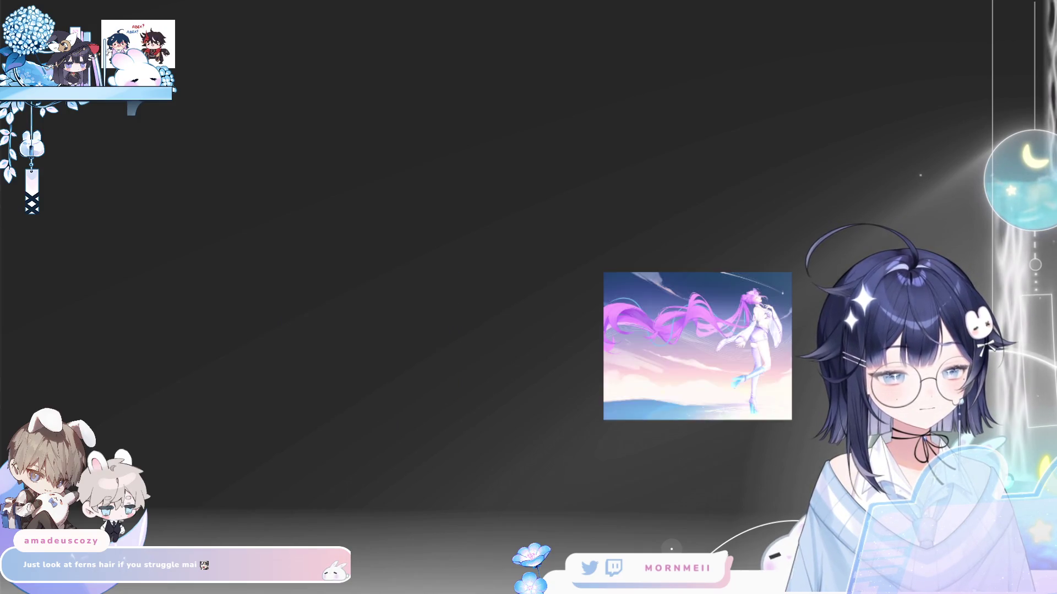
pyautogui.press('m')
pyautogui.moveTo(580, 413)
pyautogui.mouseDown()
pyautogui.moveTo(648, 371)
pyautogui.moveTo(744, 335)
pyautogui.mouseUp()
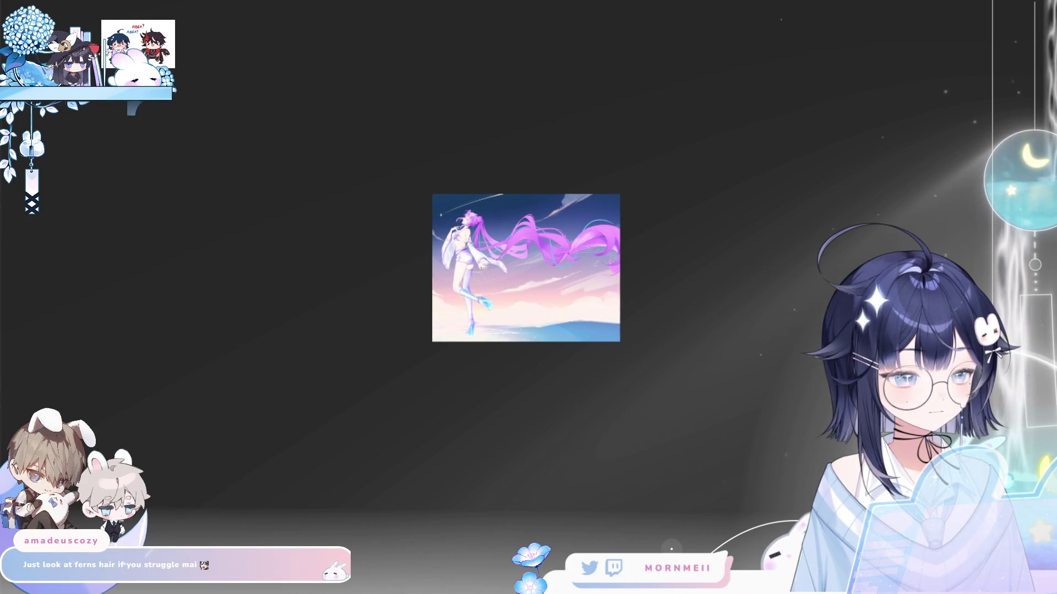
pyautogui.press('m')
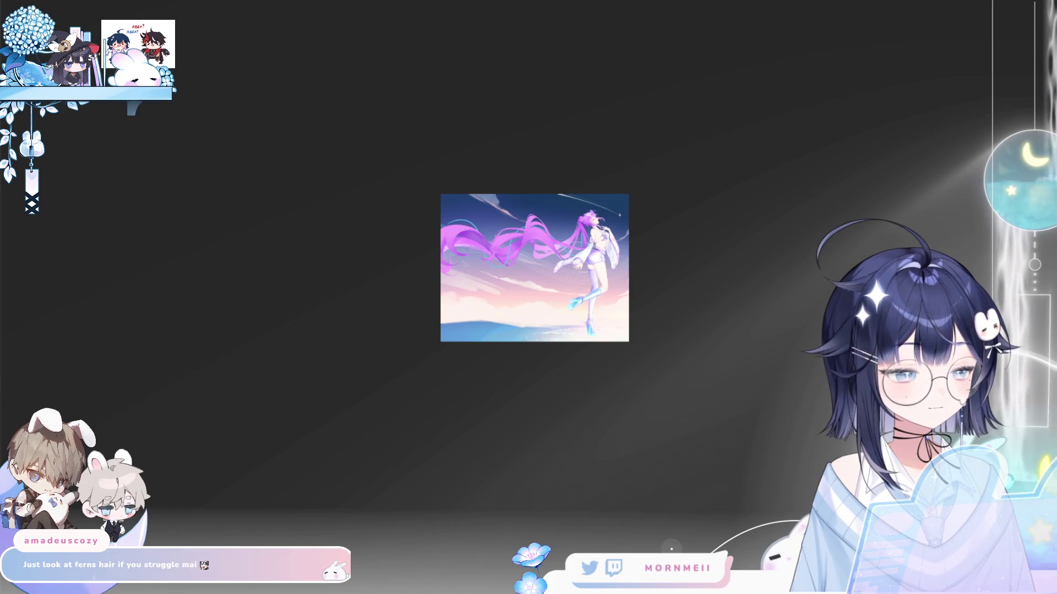
# - Flip the view horizontally again to compare, then reframe the whole illustration and zoom on the girl
pyautogui.click(505, 218)
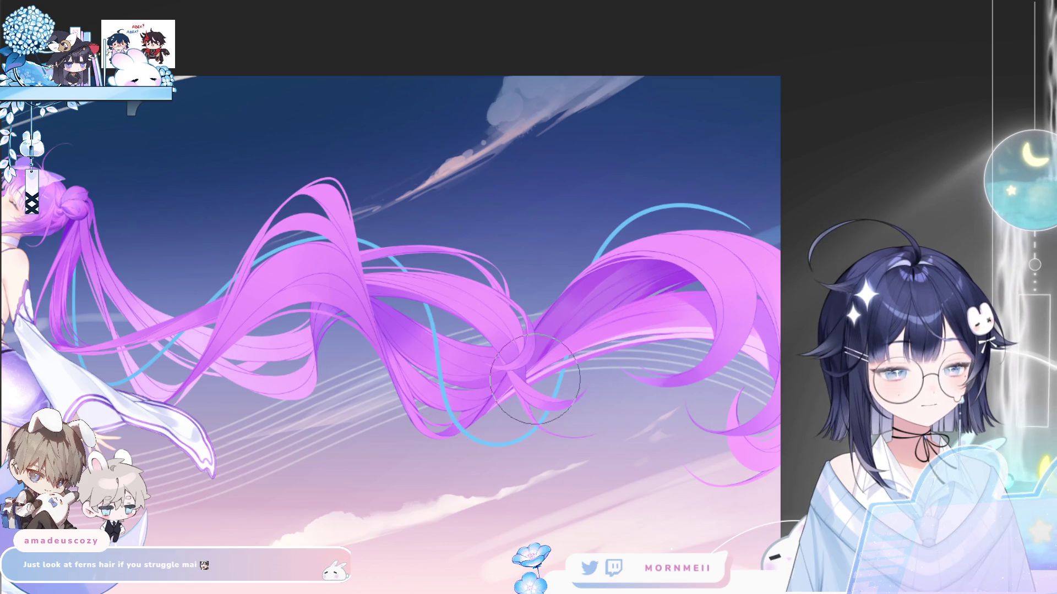
pyautogui.scroll(-10, 435, 466)
pyautogui.press('h')
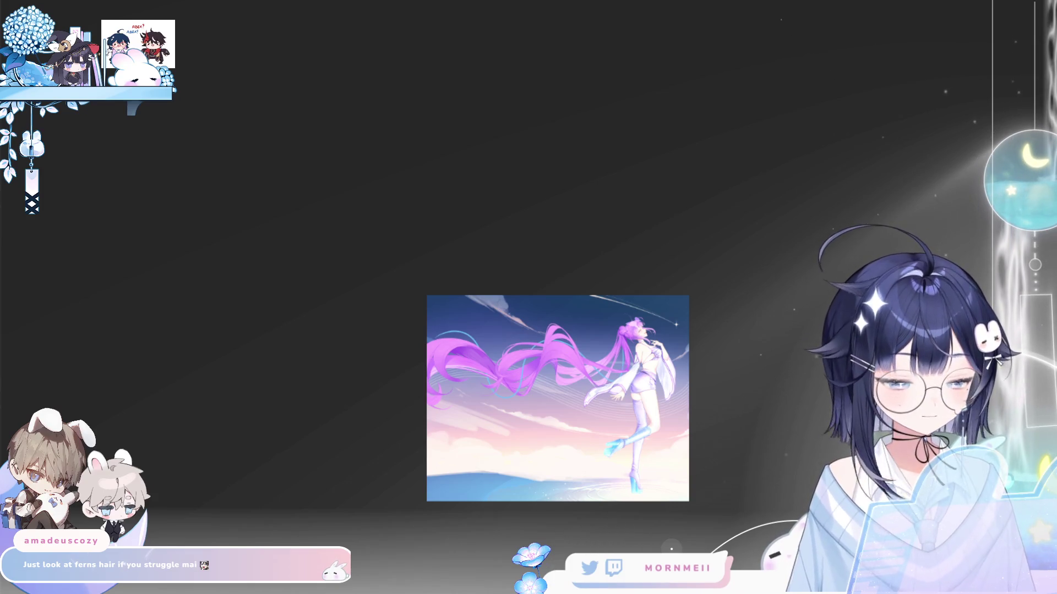
pyautogui.hotkey('alt', 'shift', 'h')
pyautogui.hotkey('alt', 'shift', 'h')
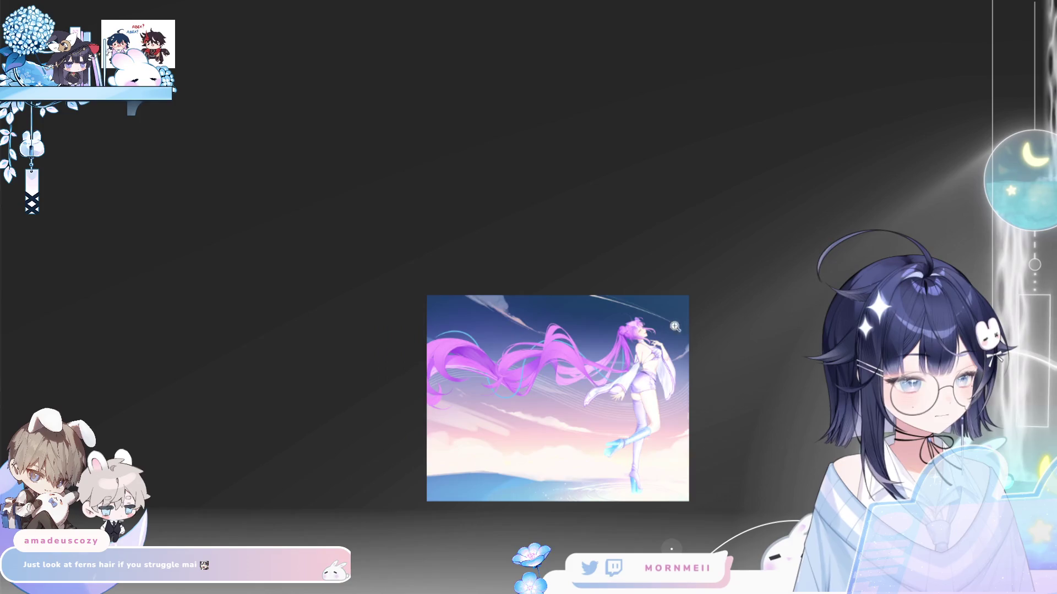
pyautogui.scroll(5, 709, 508)
pyautogui.moveTo(709, 508); pyautogui.dragTo(660, 393)
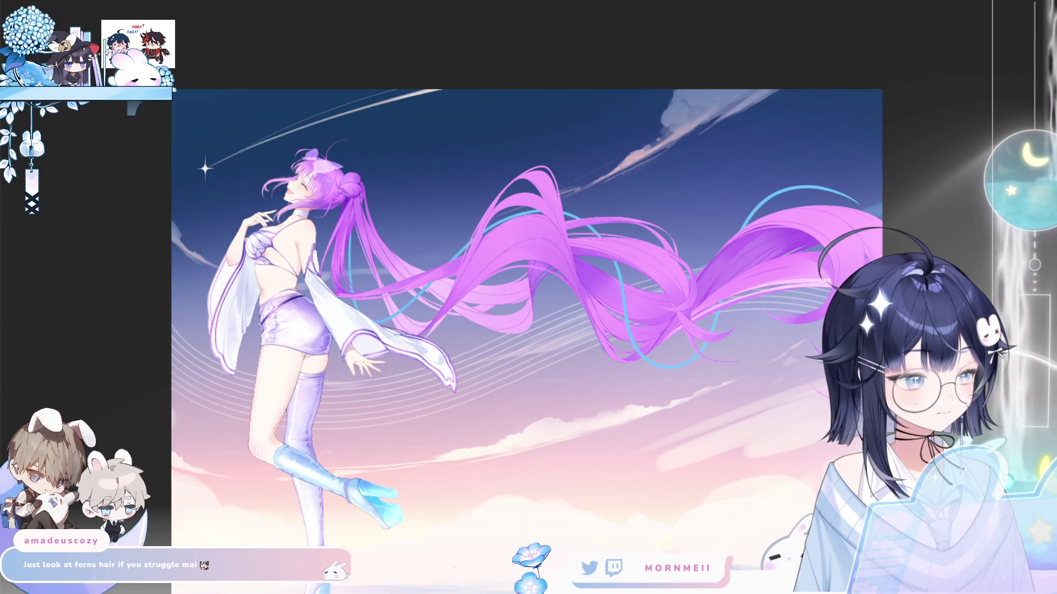
pyautogui.click(399, 199)
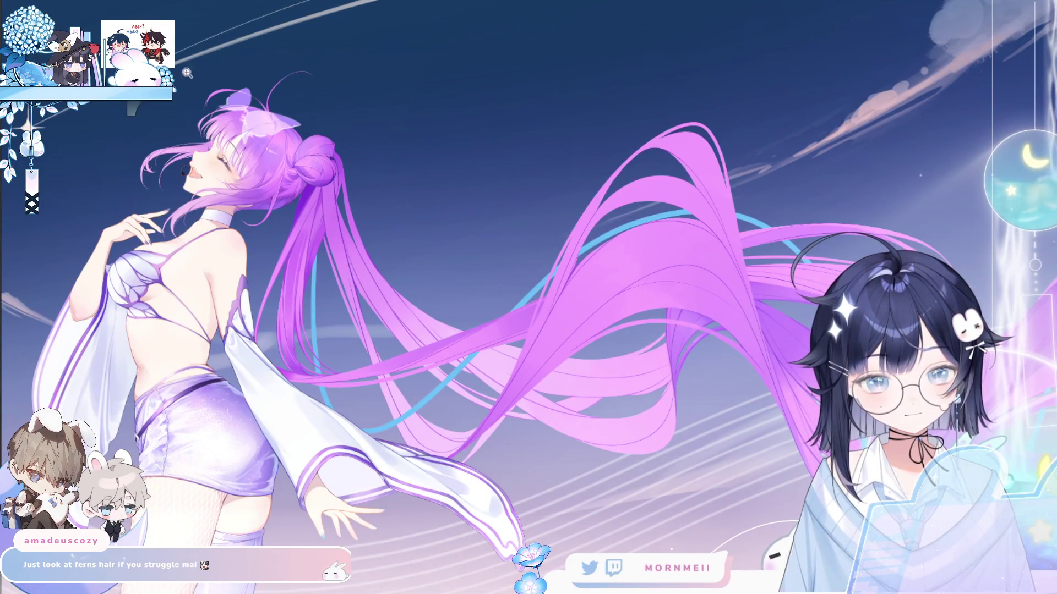
# - Close in on the upper twin-tail hair, check it mirrored, and lasso around one upper strand
pyautogui.click(283, 177)
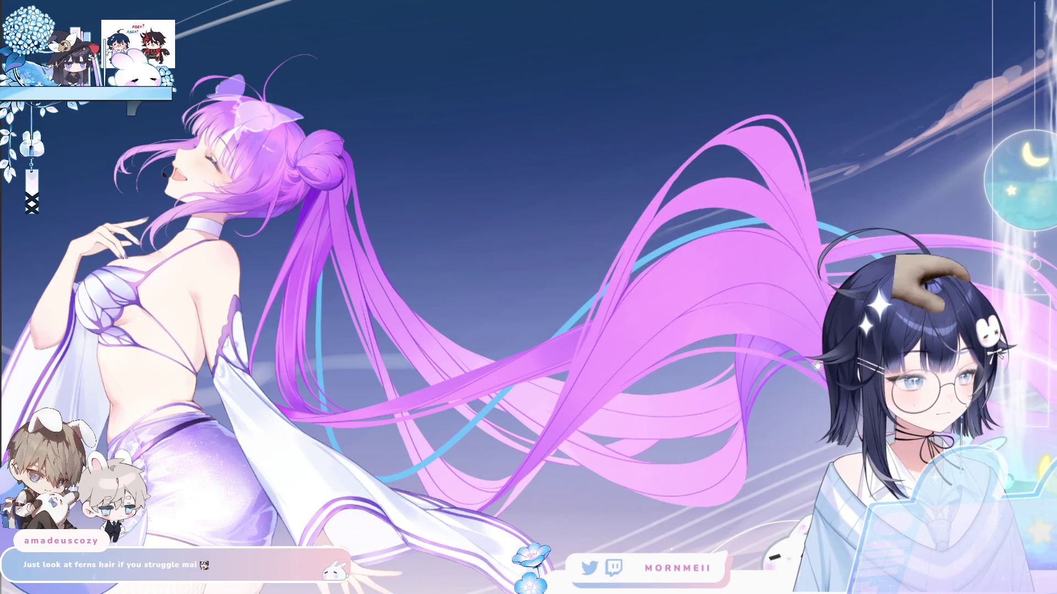
pyautogui.moveTo(555, 460); pyautogui.dragTo(368, 438)
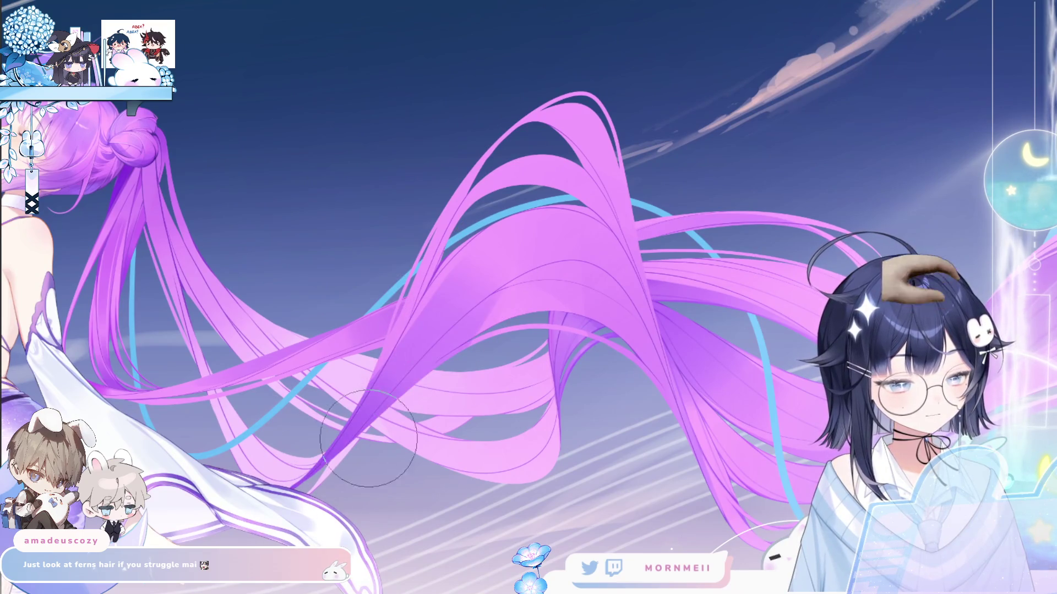
pyautogui.press('h')
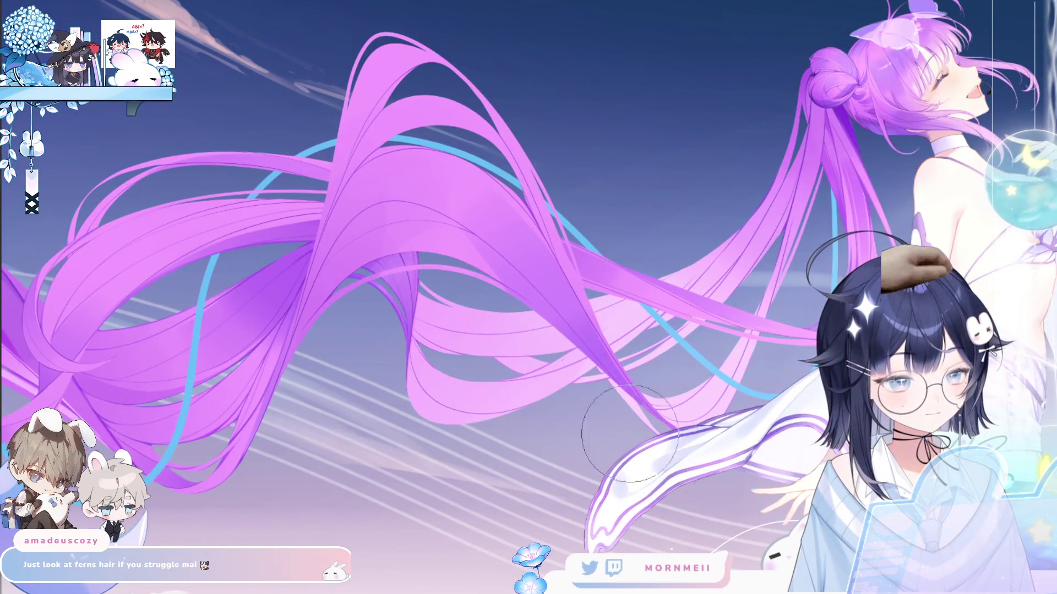
pyautogui.press('h')
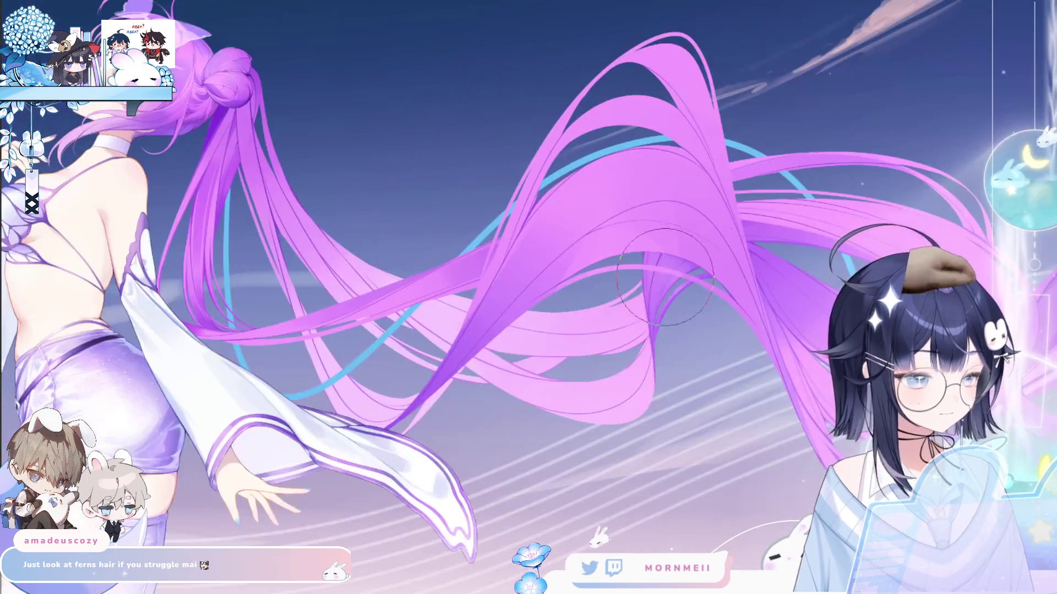
pyautogui.moveTo(587, 325); pyautogui.dragTo(350, 300)
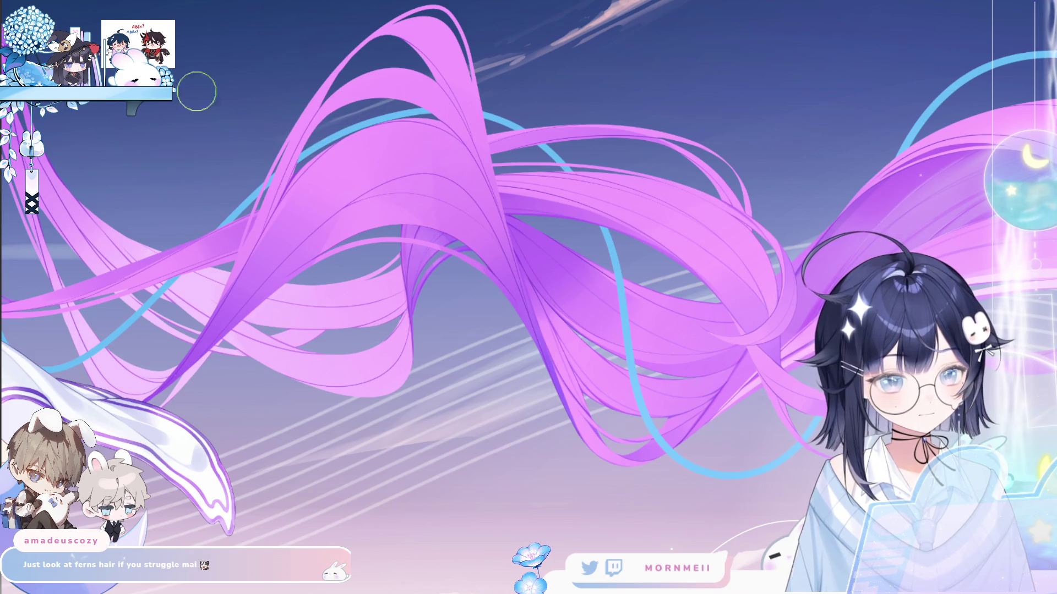
pyautogui.moveTo(295, 173)
pyautogui.mouseDown()
pyautogui.moveTo(330, 110)
pyautogui.moveTo(435, 72)
pyautogui.moveTo(465, 140)
pyautogui.moveTo(397, 110)
pyautogui.mouseUp()
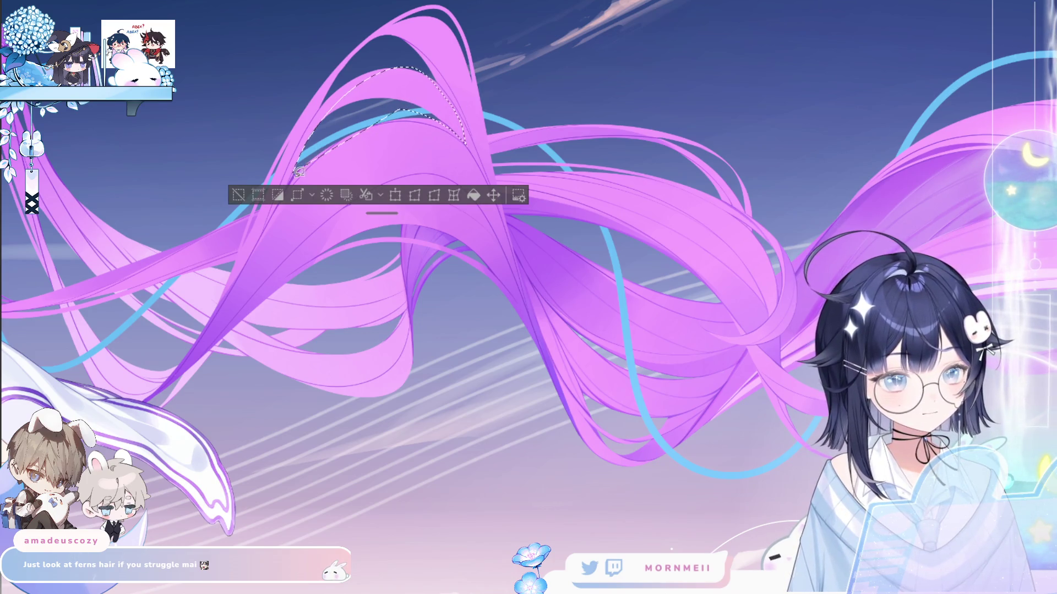
# - Extend the lasso selection along the strand's left edge and check it in the mirrored view
pyautogui.press('h')
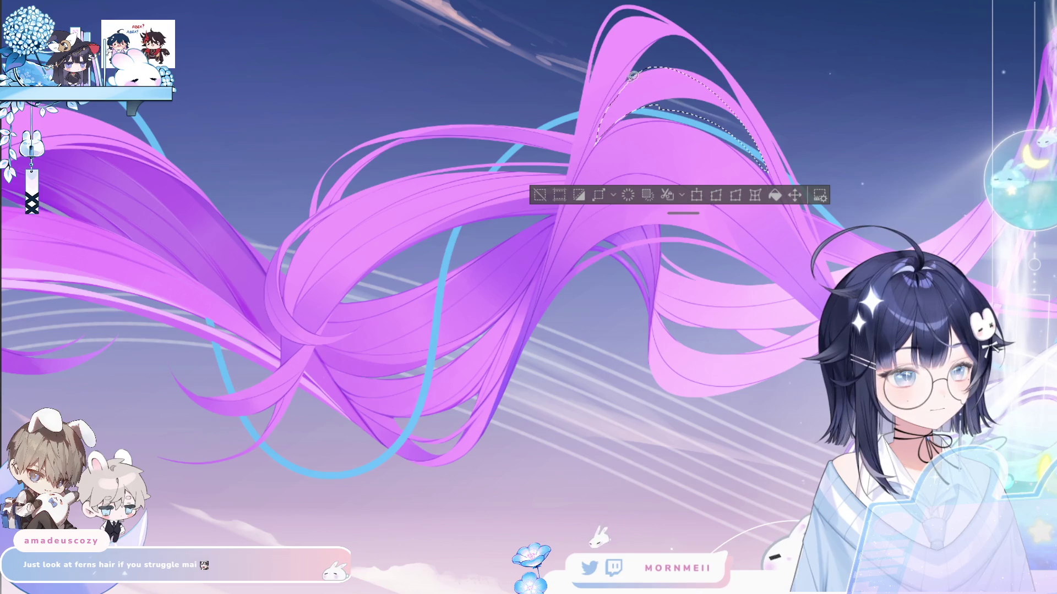
pyautogui.moveTo(616, 122); pyautogui.dragTo(634, 81)
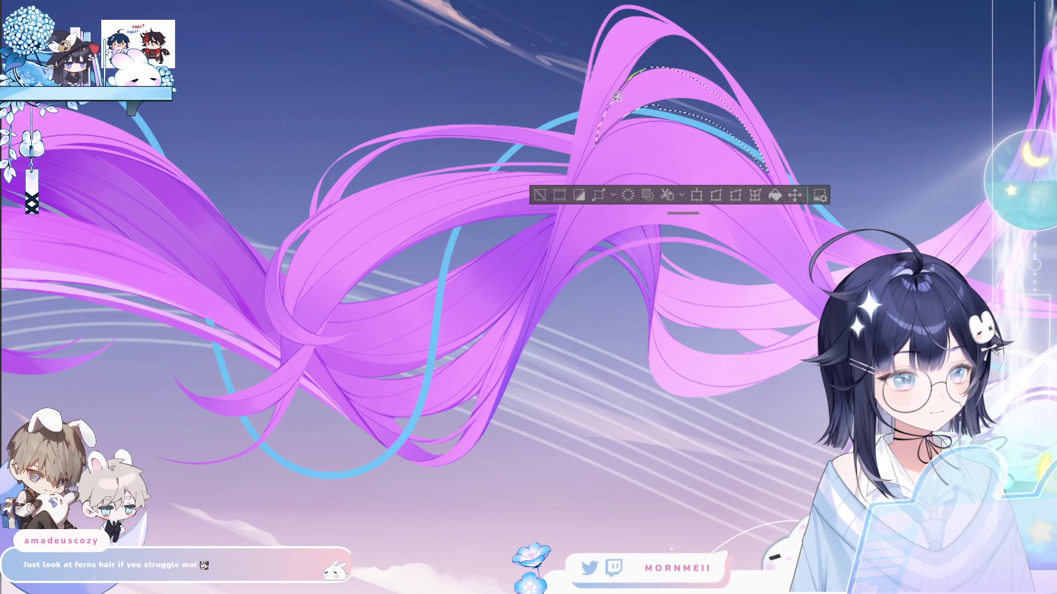
pyautogui.press('h')
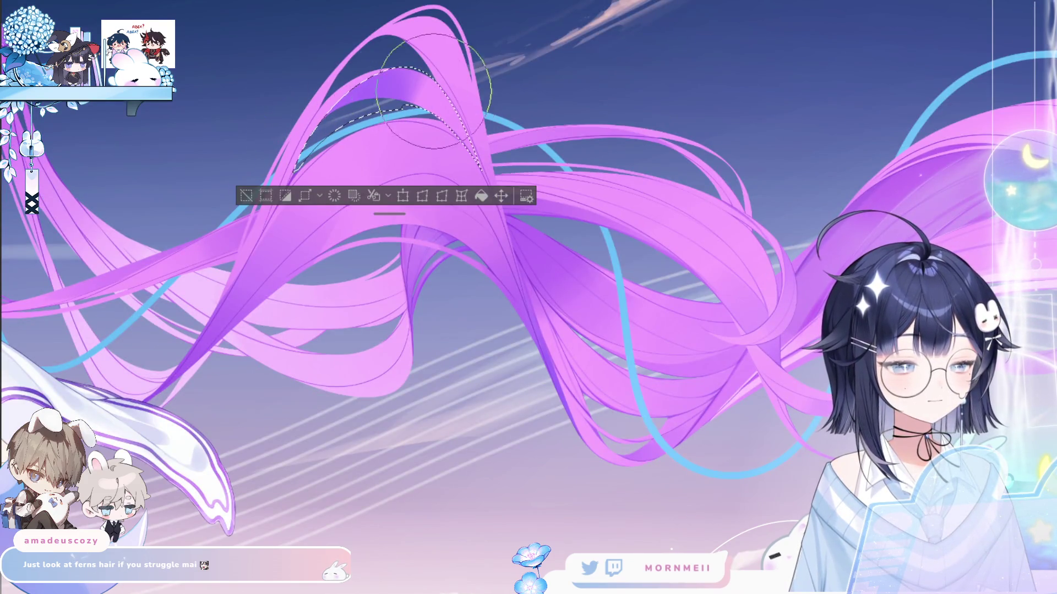
pyautogui.press('h')
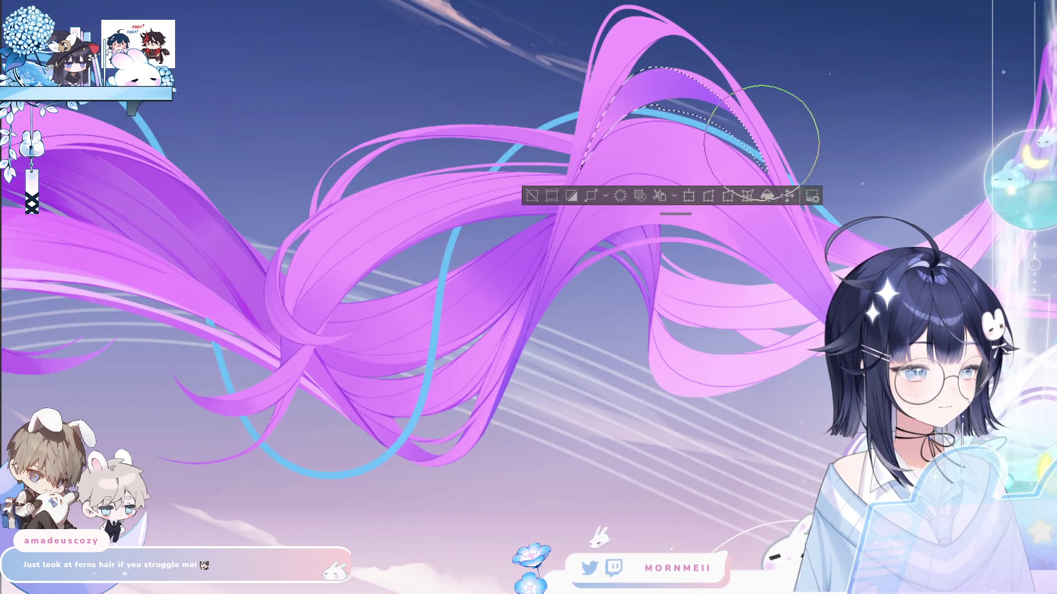
pyautogui.scroll(-5, 688, 130)
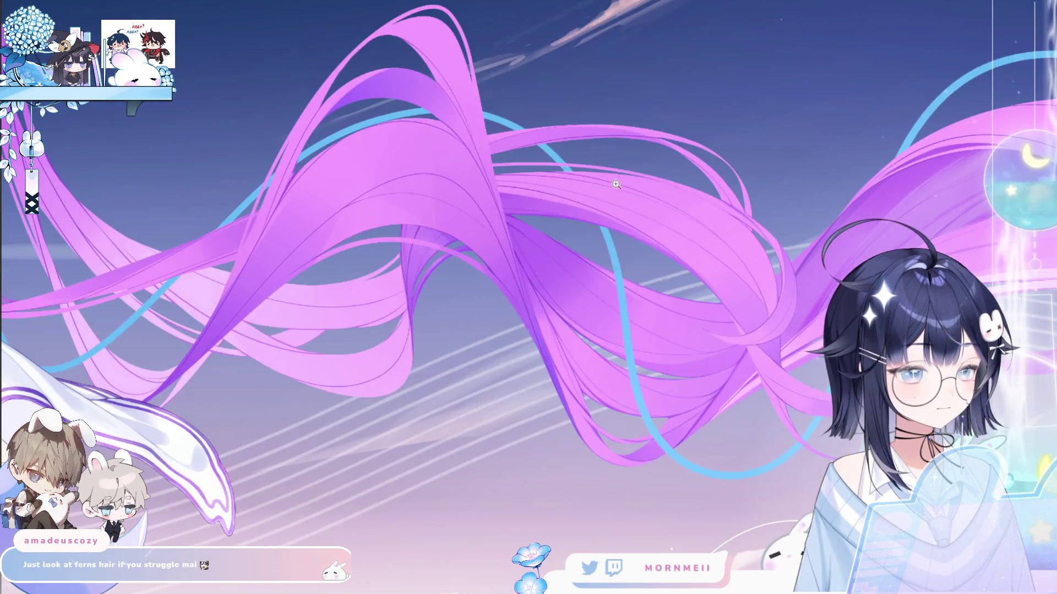
pyautogui.scroll(5, 547, 130)
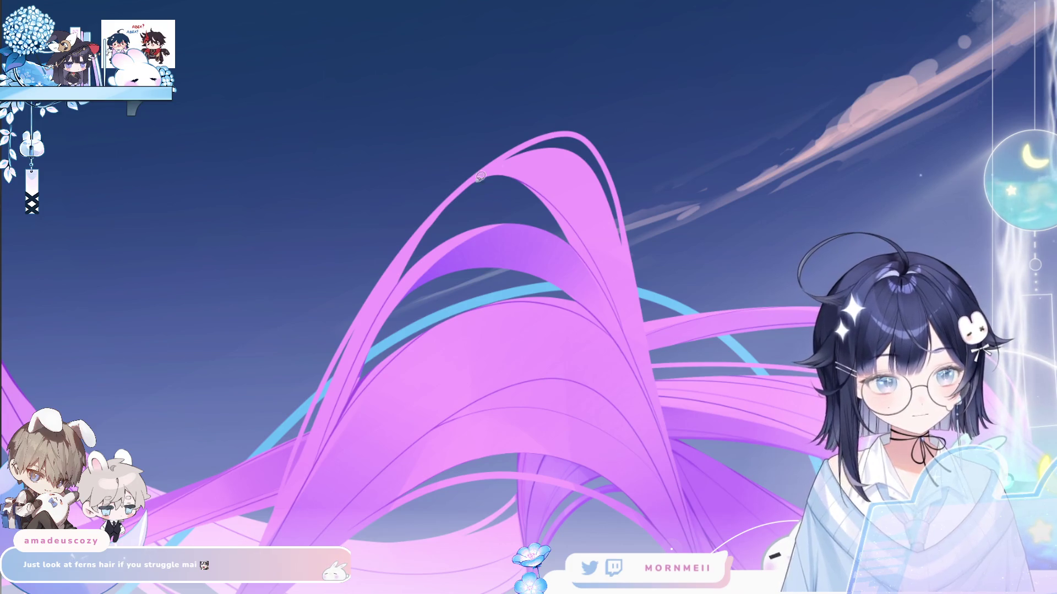
# - Trace the strand's edge and erase the hair tip, reselecting along the pink band's top edge
pyautogui.moveTo(454, 197)
pyautogui.mouseDown()
pyautogui.moveTo(525, 147)
pyautogui.moveTo(590, 161)
pyautogui.moveTo(553, 194)
pyautogui.moveTo(460, 194)
pyautogui.moveTo(538, 141)
pyautogui.moveTo(561, 177)
pyautogui.mouseUp()
pyautogui.hotkey('ctrl', 'd')
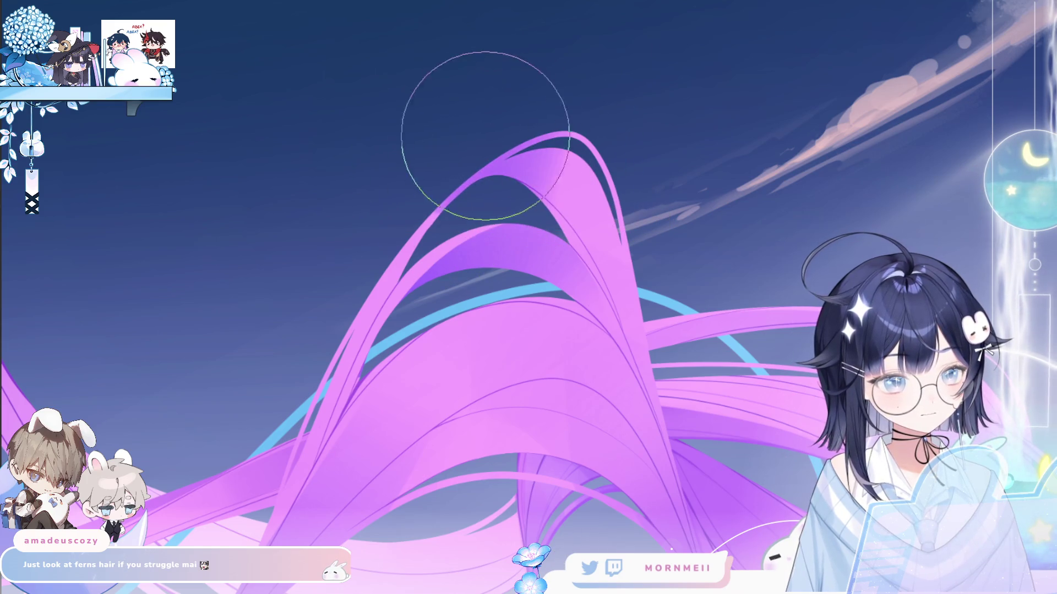
pyautogui.hotkey('ctrl', 'z')
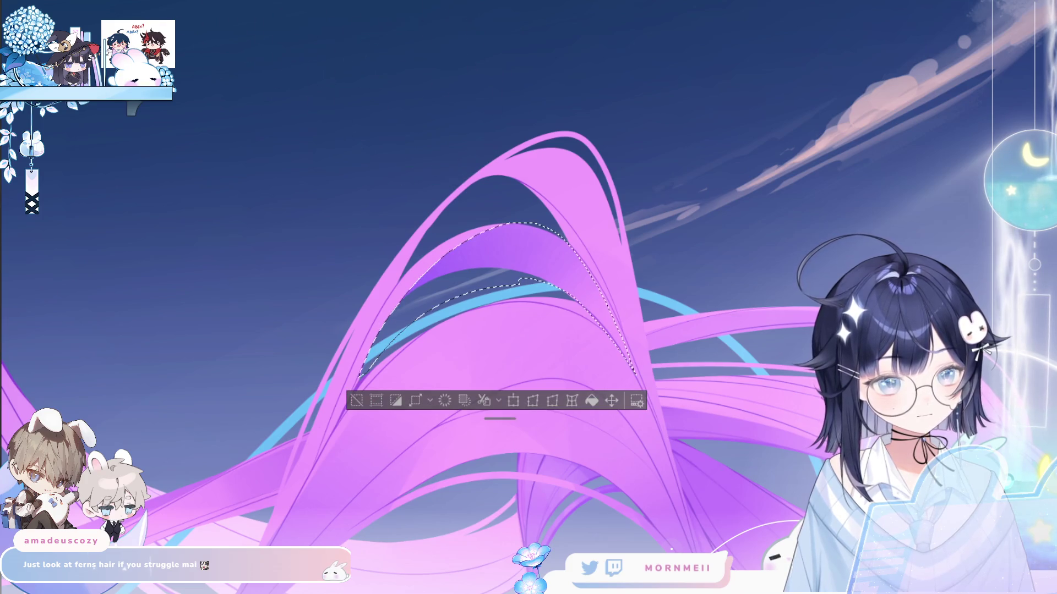
pyautogui.hotkey('ctrl', 'd')
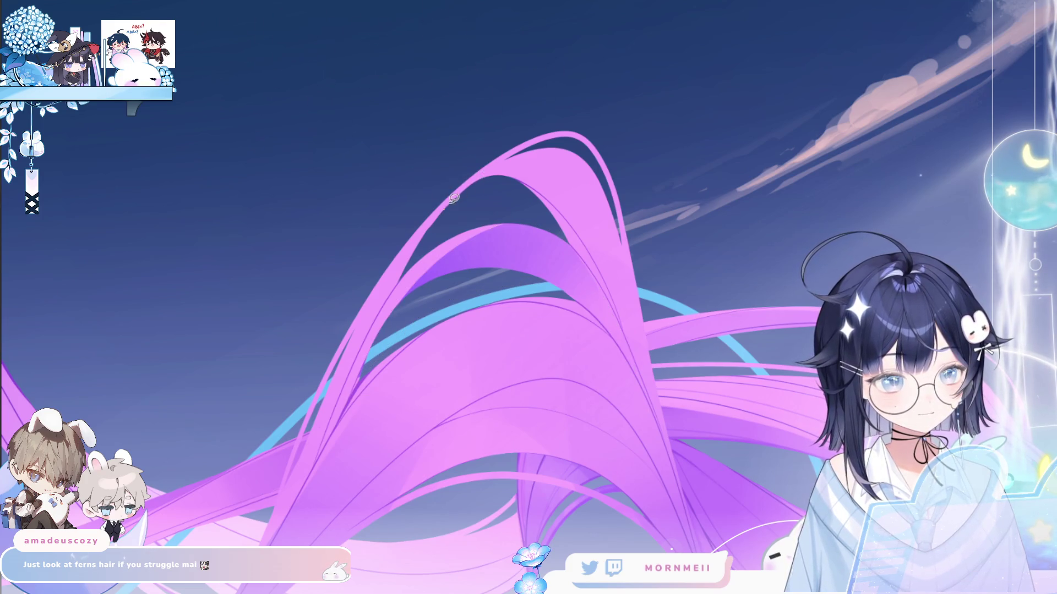
pyautogui.moveTo(458, 194)
pyautogui.mouseDown()
pyautogui.moveTo(498, 162)
pyautogui.moveTo(594, 180)
pyautogui.moveTo(458, 197)
pyautogui.moveTo(550, 165)
pyautogui.moveTo(465, 135)
pyautogui.moveTo(432, 181)
pyautogui.moveTo(493, 172)
pyautogui.moveTo(436, 189)
pyautogui.moveTo(506, 153)
pyautogui.moveTo(488, 177)
pyautogui.mouseUp()
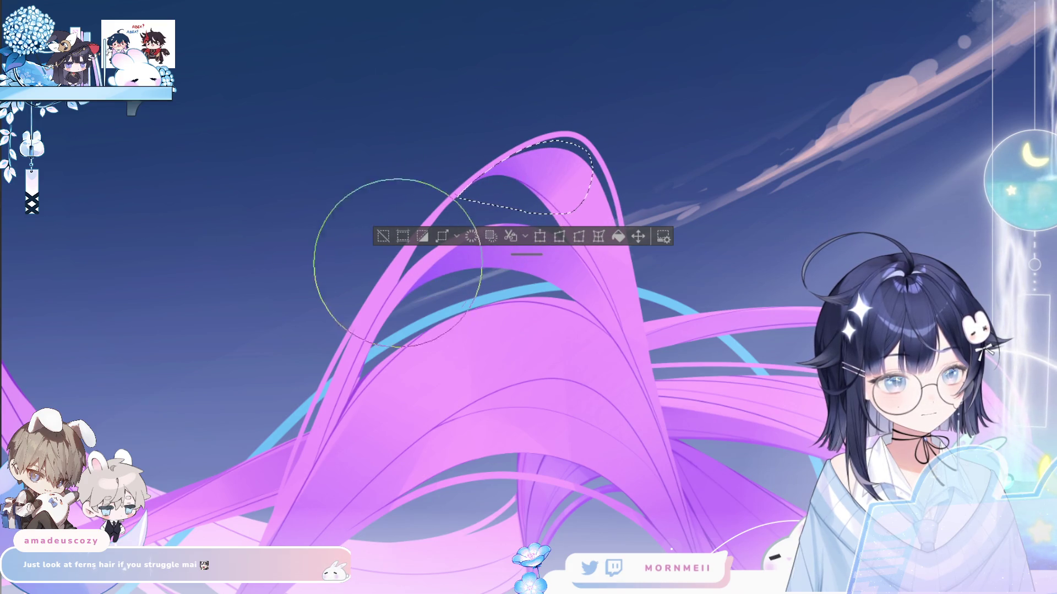
pyautogui.hotkey('ctrl', 'd')
# - Select and refine another hair strand, then fit the whole illustration in view mirrored
pyautogui.scroll(2, 295, 390)
pyautogui.moveTo(826, 189); pyautogui.dragTo(756, 254)
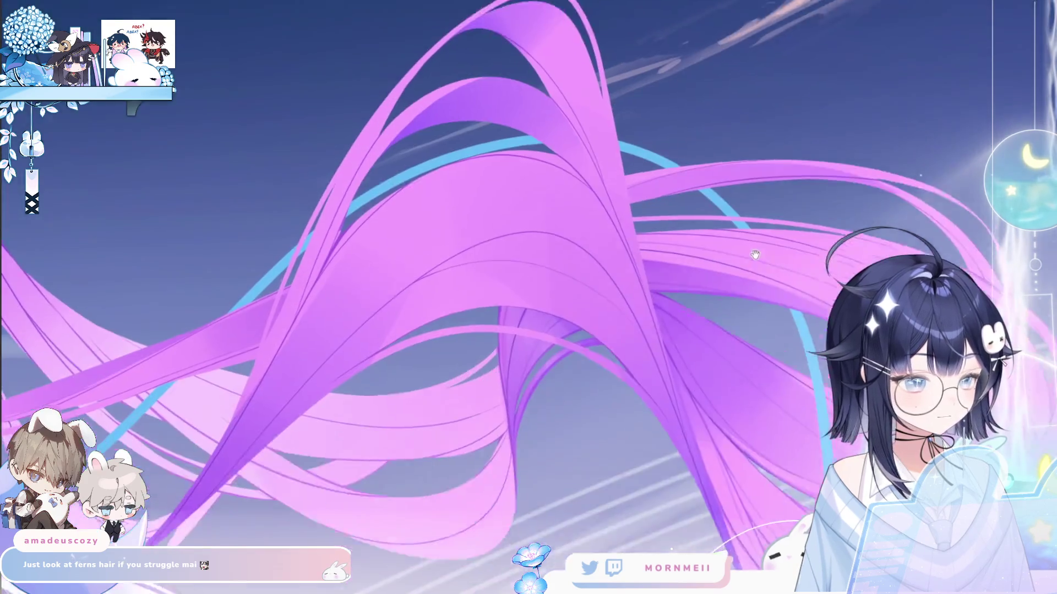
pyautogui.moveTo(400, 282); pyautogui.dragTo(60, 397)
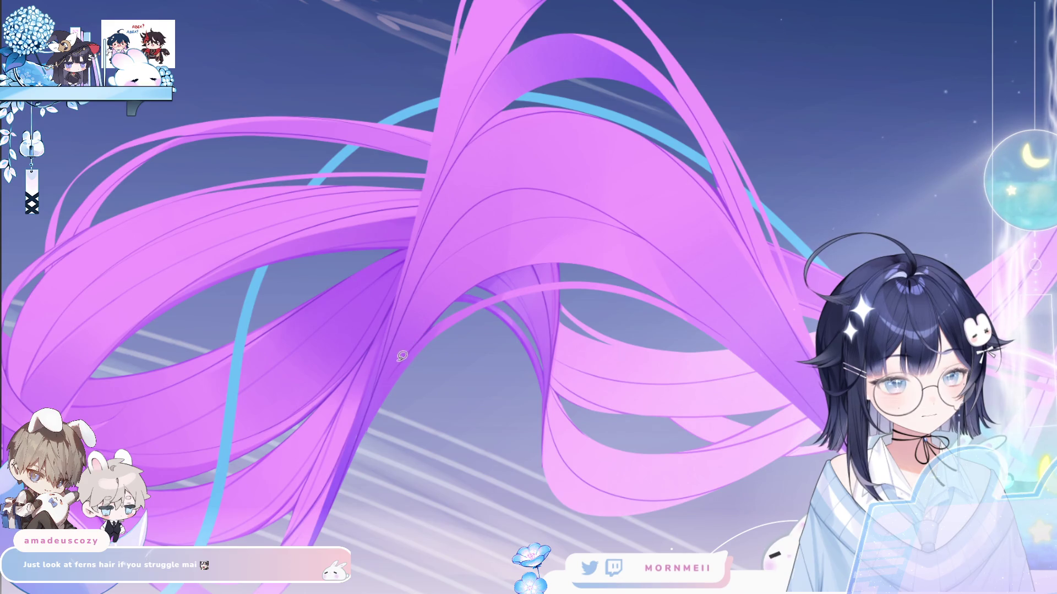
pyautogui.moveTo(466, 306); pyautogui.dragTo(395, 366)
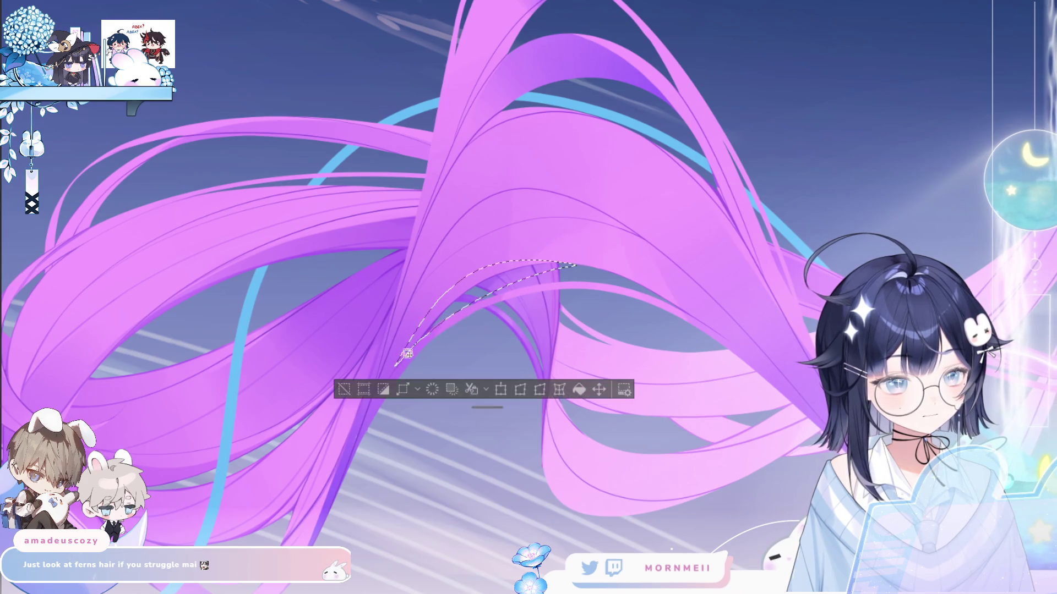
pyautogui.hotkey('ctrl', 'd')
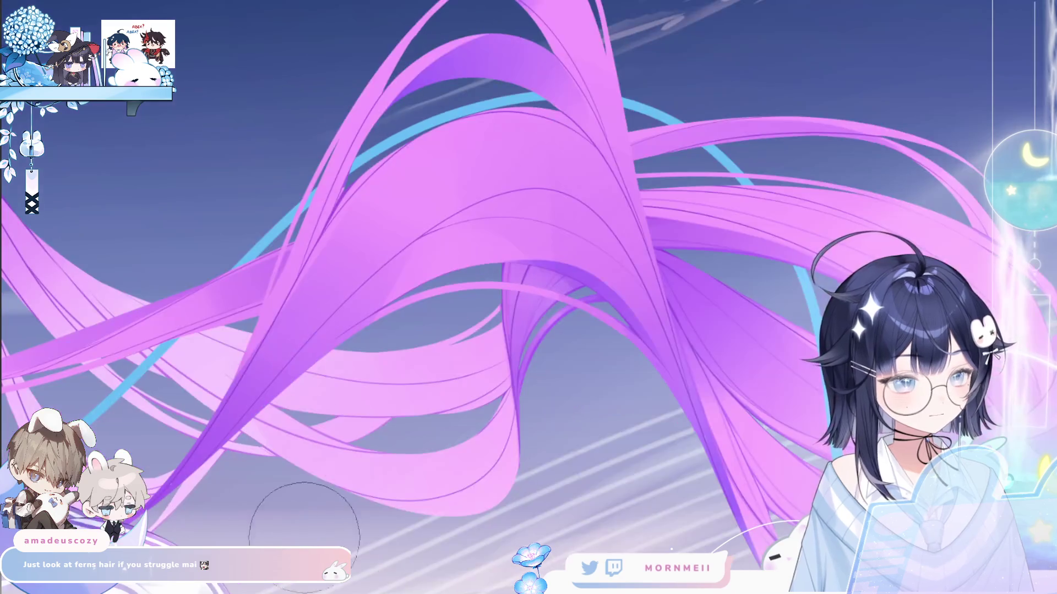
pyautogui.hotkey('ctrl', '0')
pyautogui.press('h')
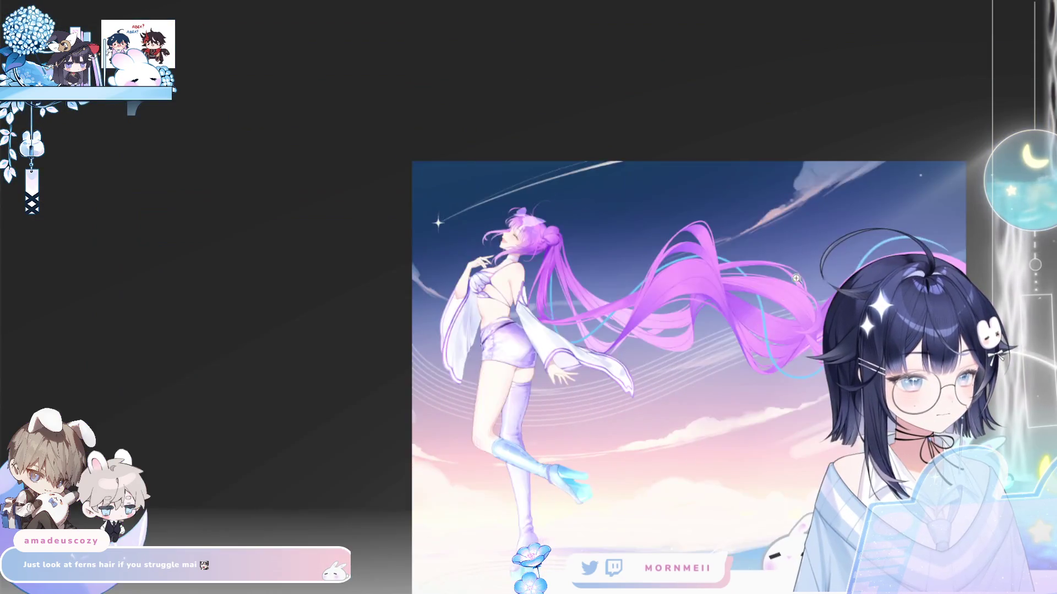
pyautogui.scroll(5, 384, 270)
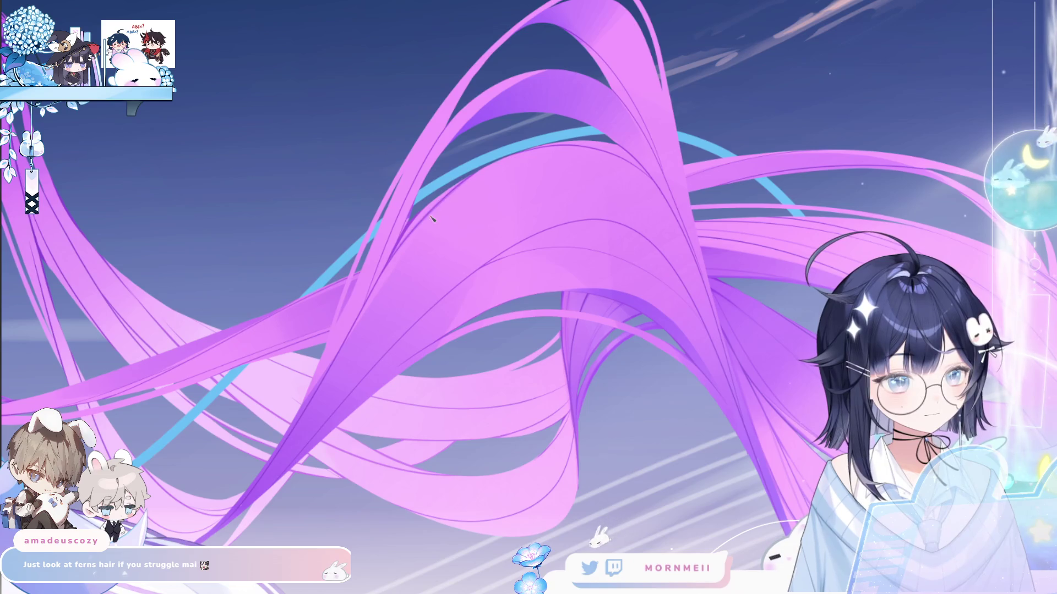
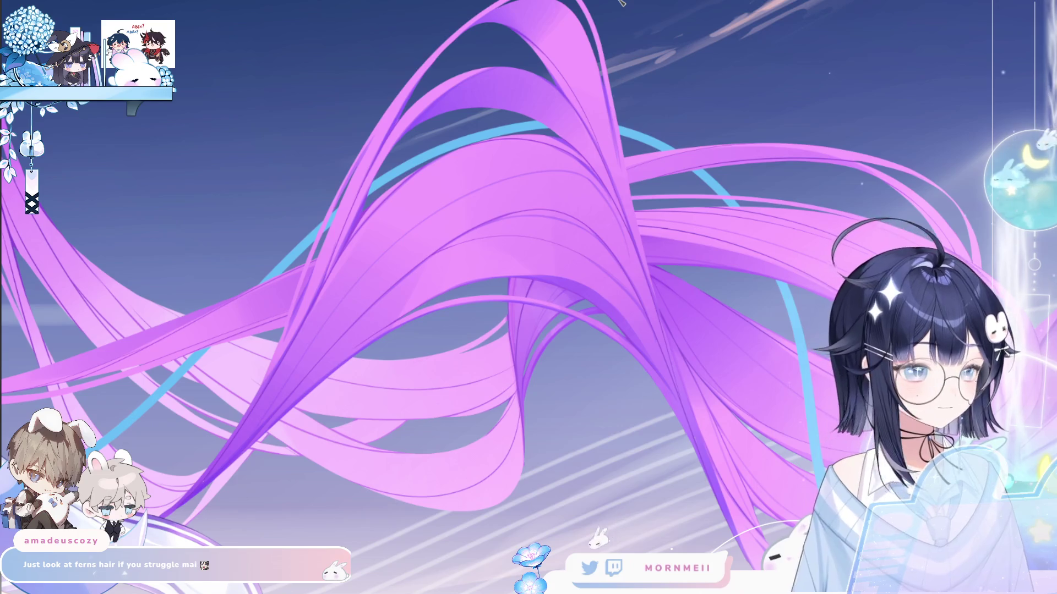
# - Zoom in on the twin tails near the buns and mirror the canvas repeatedly to check the hair
pyautogui.click(430, 179)
pyautogui.click(429, 180)
pyautogui.click(430, 180)
pyautogui.press('b')
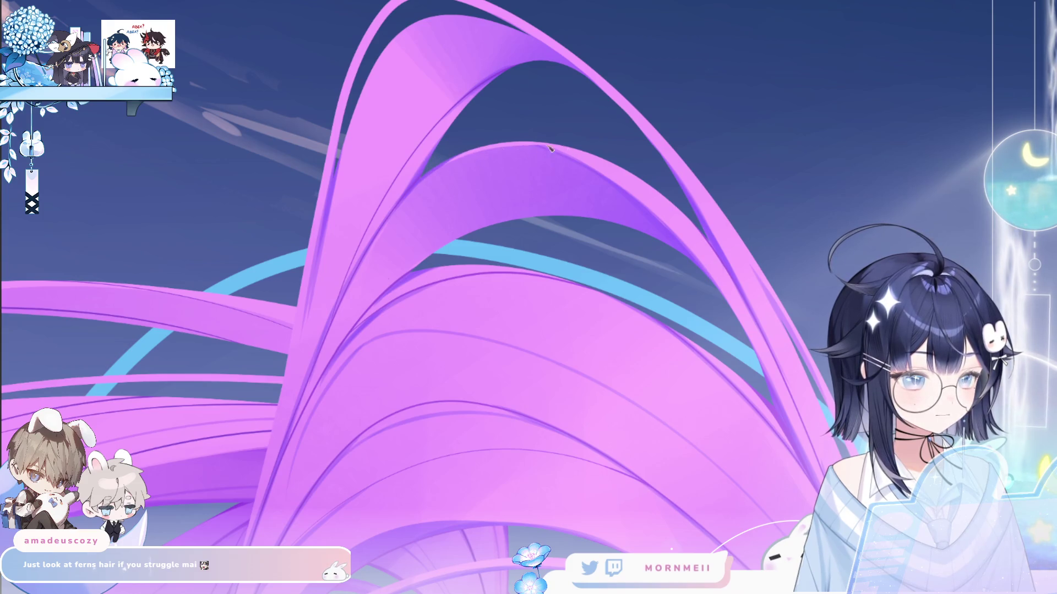
pyautogui.press('m')
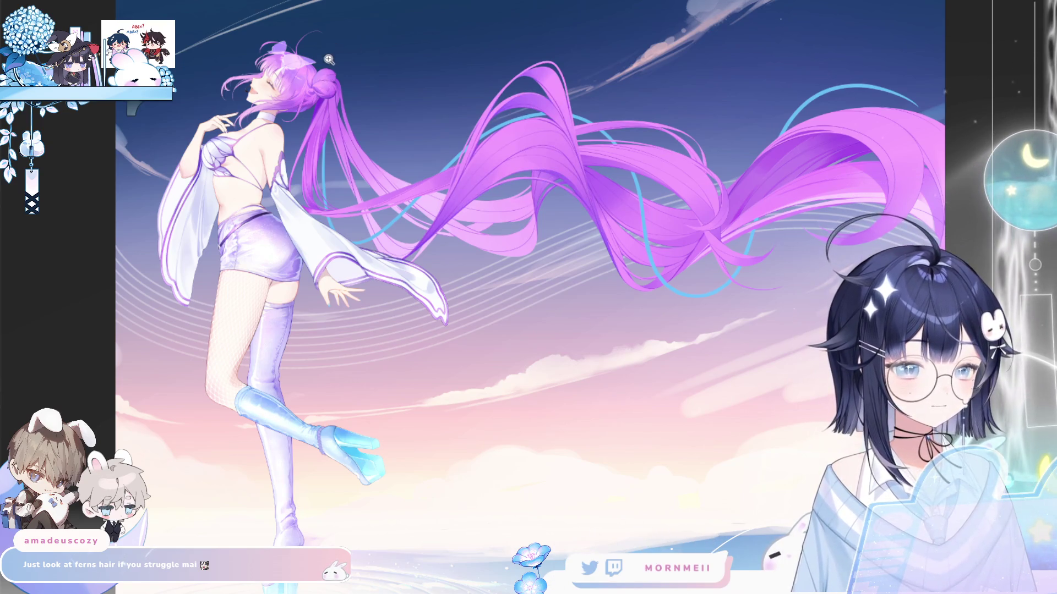
pyautogui.click(311, 64)
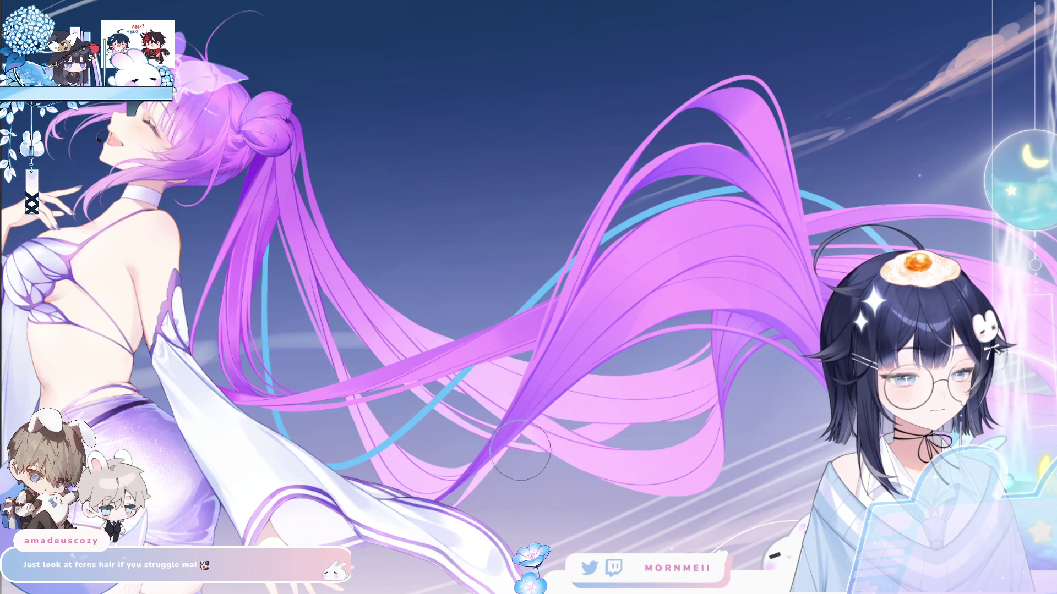
pyautogui.press('m')
pyautogui.press('m')
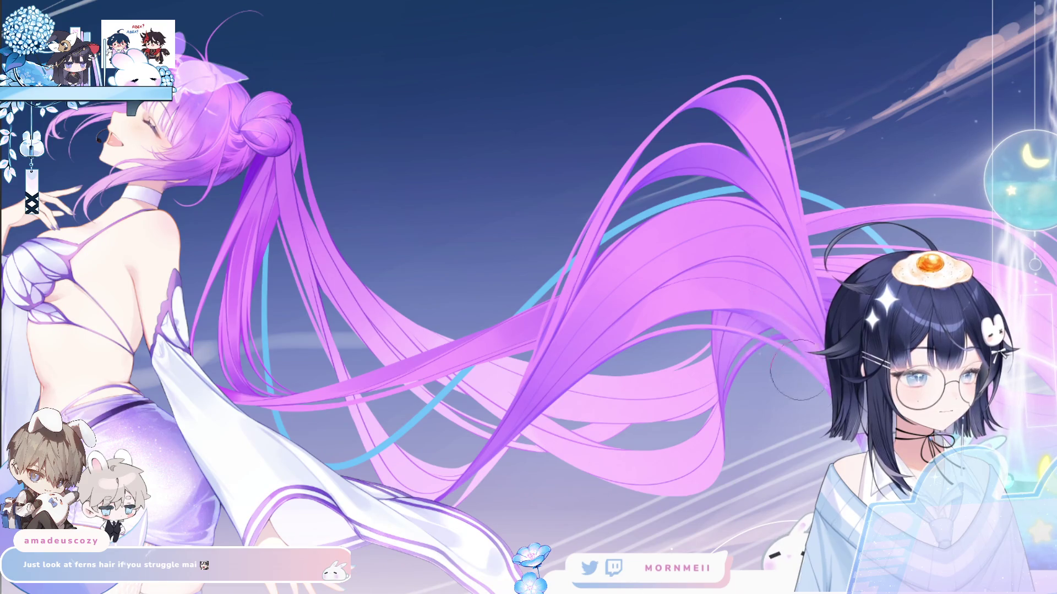
pyautogui.press('m')
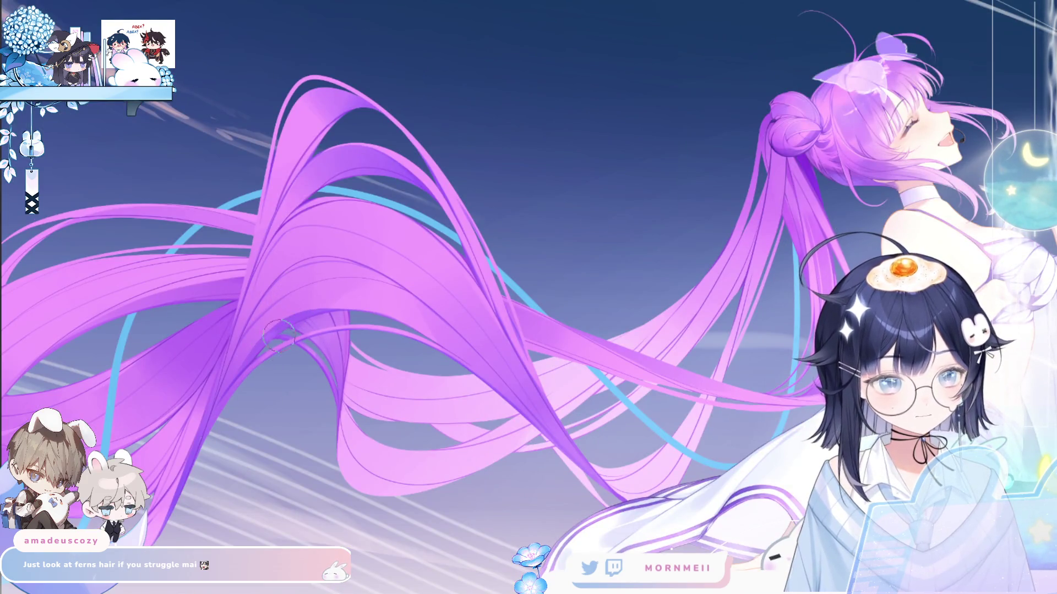
pyautogui.press('m')
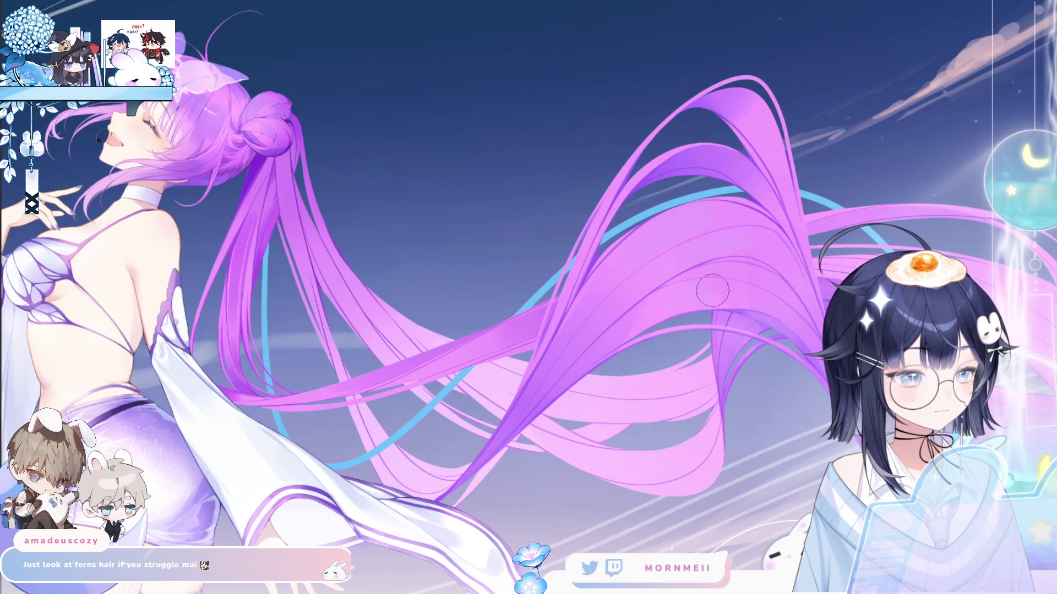
pyautogui.press('m')
pyautogui.press('2')
pyautogui.press('m')
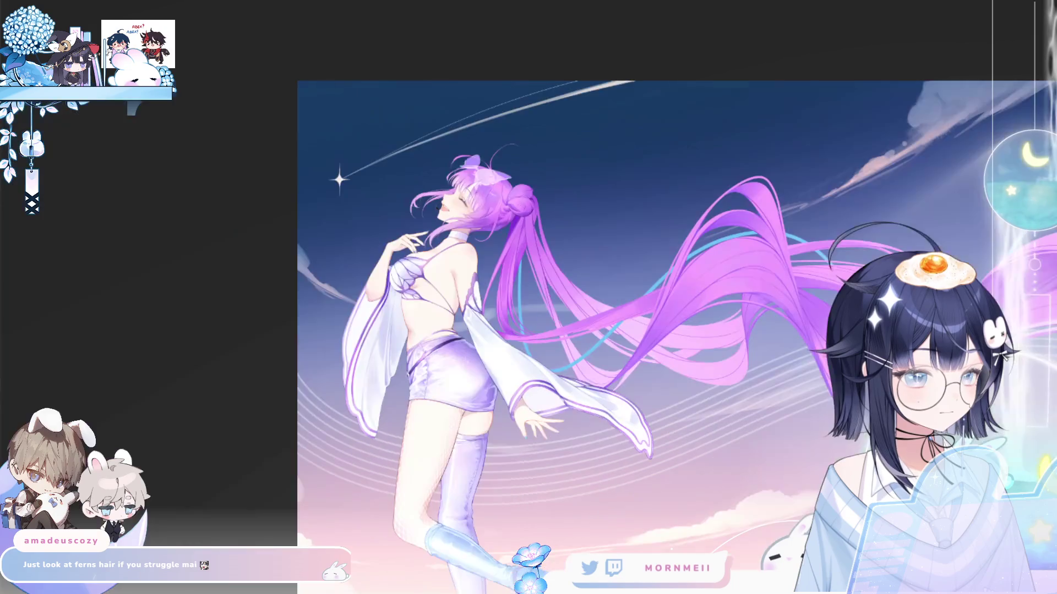
pyautogui.press('m')
pyautogui.press('m')
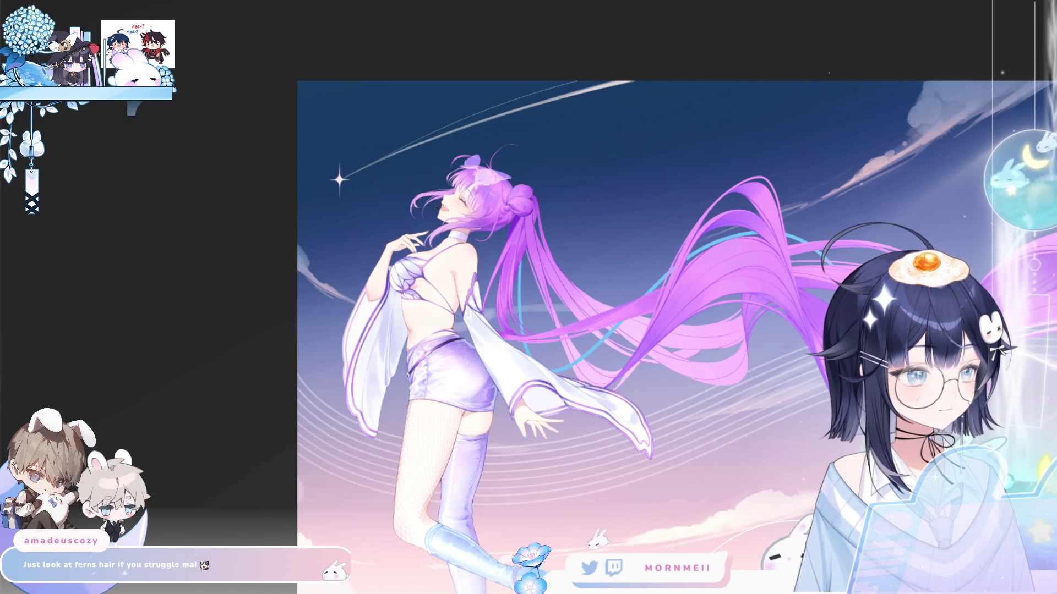
# - With a smaller brush, paint three light-pink highlight strokes down the back twin tail, mirroring to check
pyautogui.scroll(3, 501, 265)
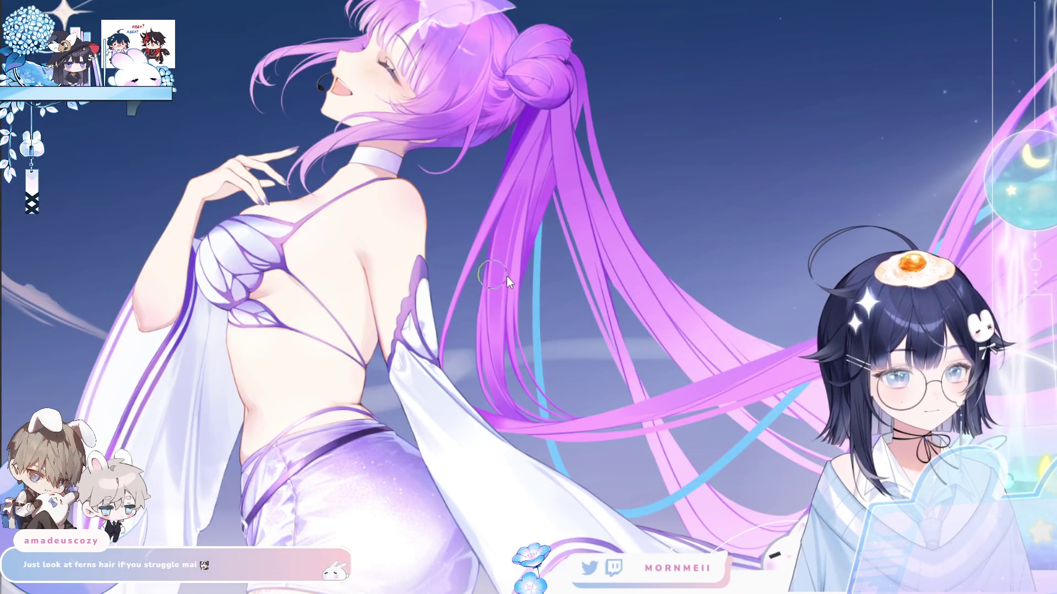
pyautogui.press('[')
pyautogui.press('[')
pyautogui.press('[')
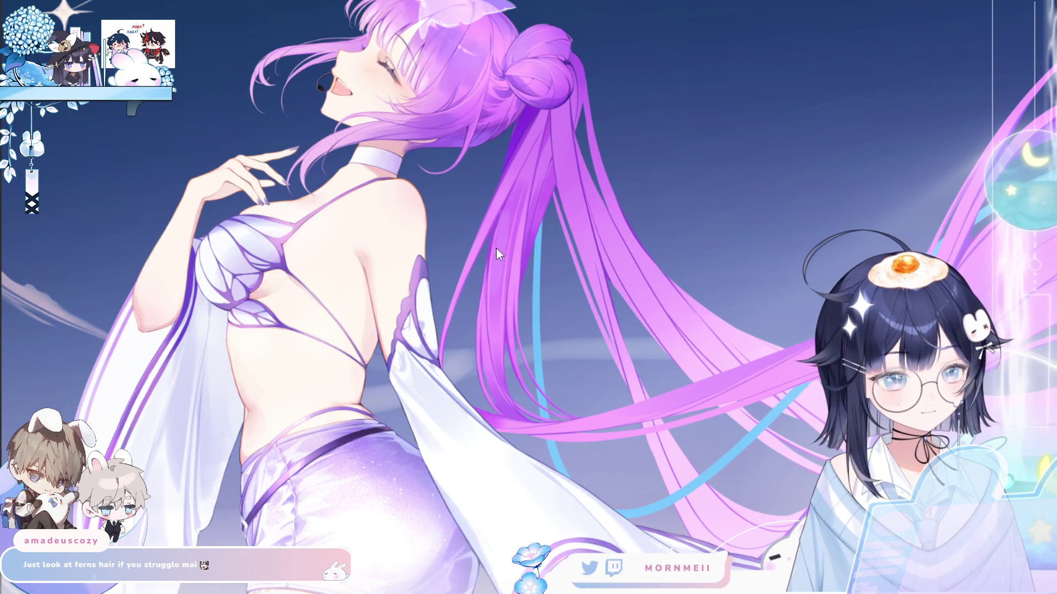
pyautogui.moveTo(509, 205); pyautogui.dragTo(499, 312)
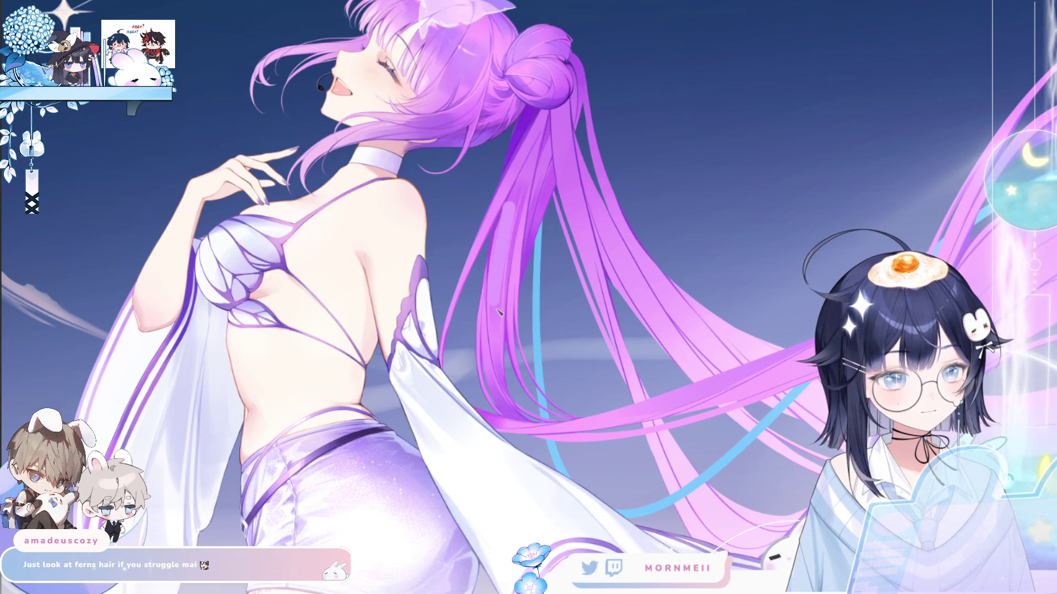
pyautogui.moveTo(508, 207); pyautogui.dragTo(502, 309)
pyautogui.moveTo(542, 176); pyautogui.dragTo(528, 295)
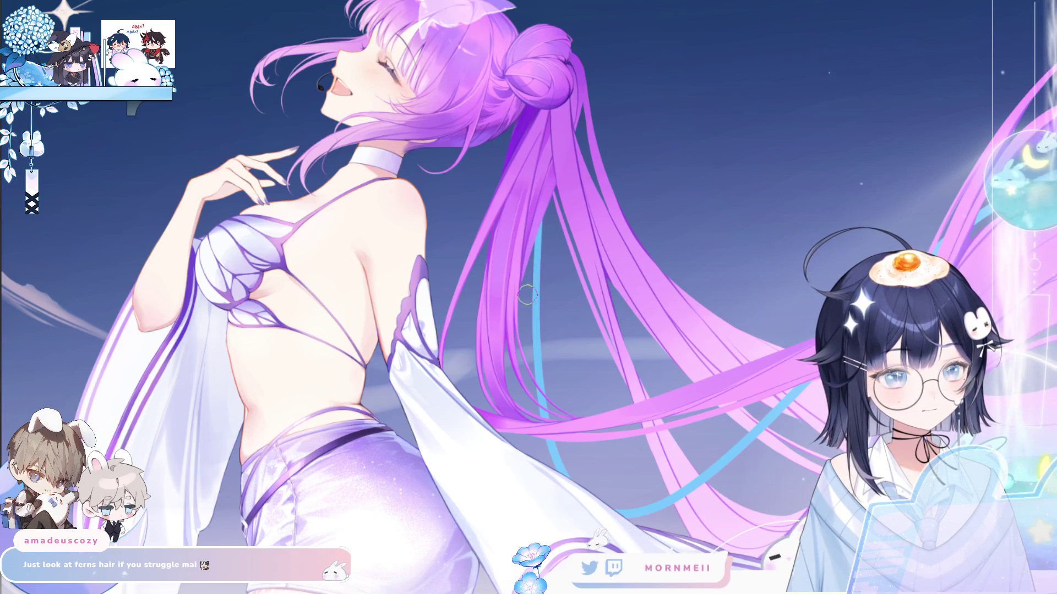
pyautogui.press('h')
pyautogui.press('h')
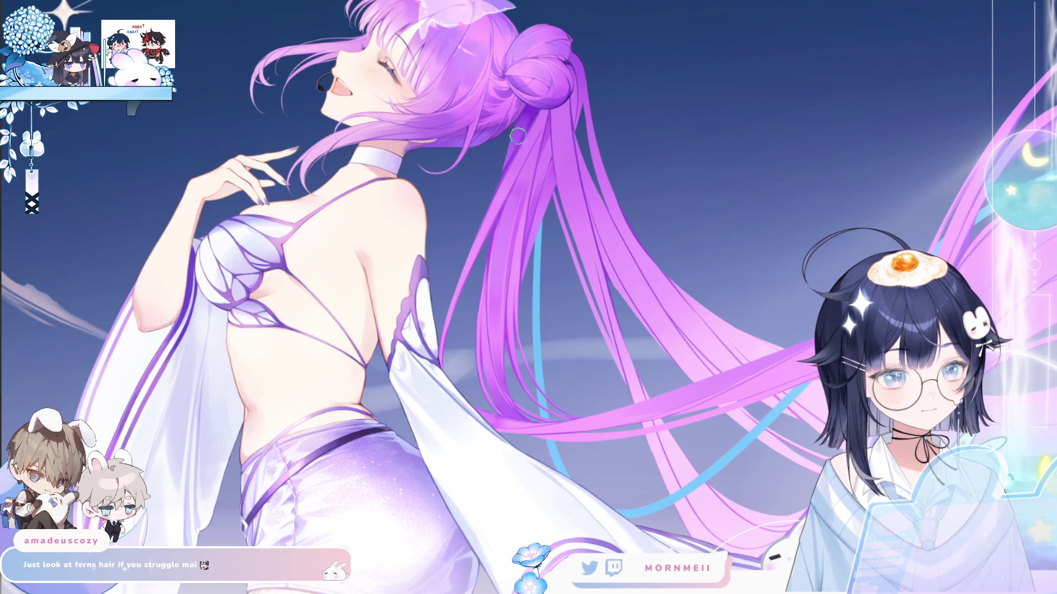
pyautogui.press('h')
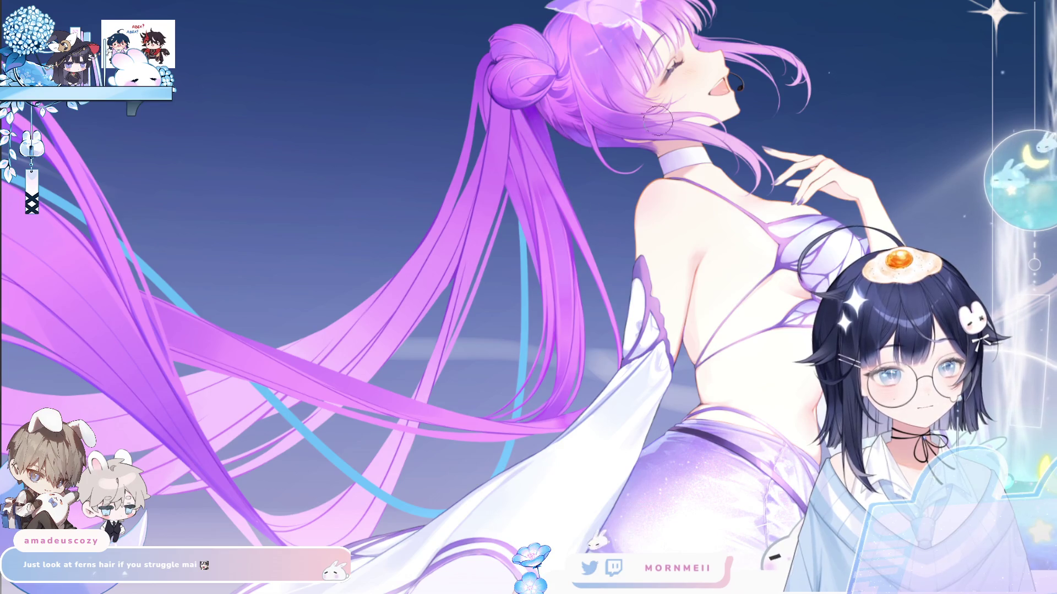
pyautogui.press('h')
pyautogui.scroll(-3, 599, 256)
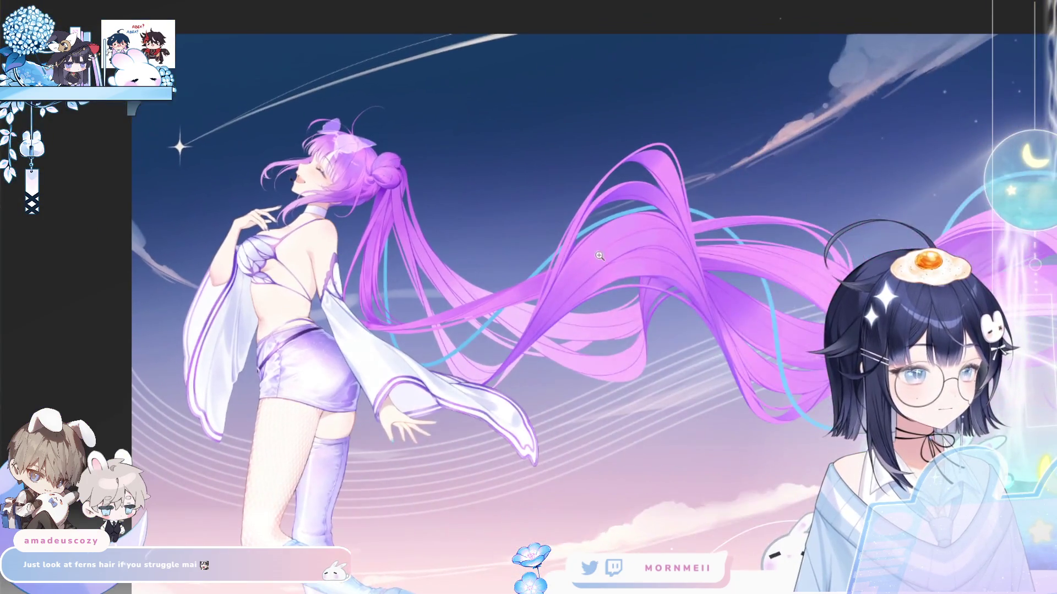
# - Undo and redo the latest hair strokes twice to compare, then fit the artwork to the window
pyautogui.scroll(2, 861, 231)
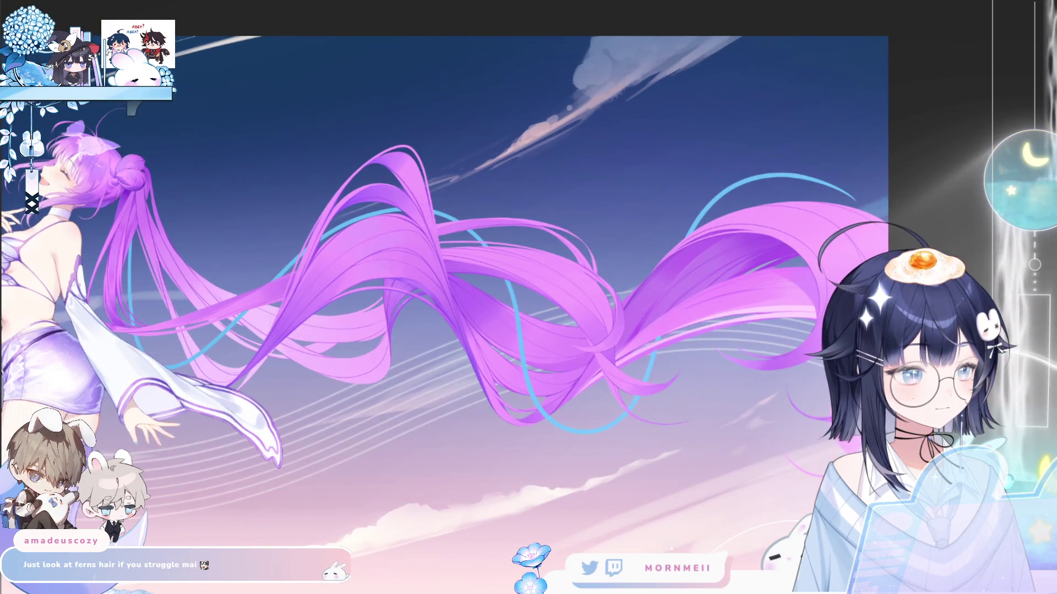
pyautogui.hotkey('ctrl', 'z')
pyautogui.hotkey('ctrl', 'y')
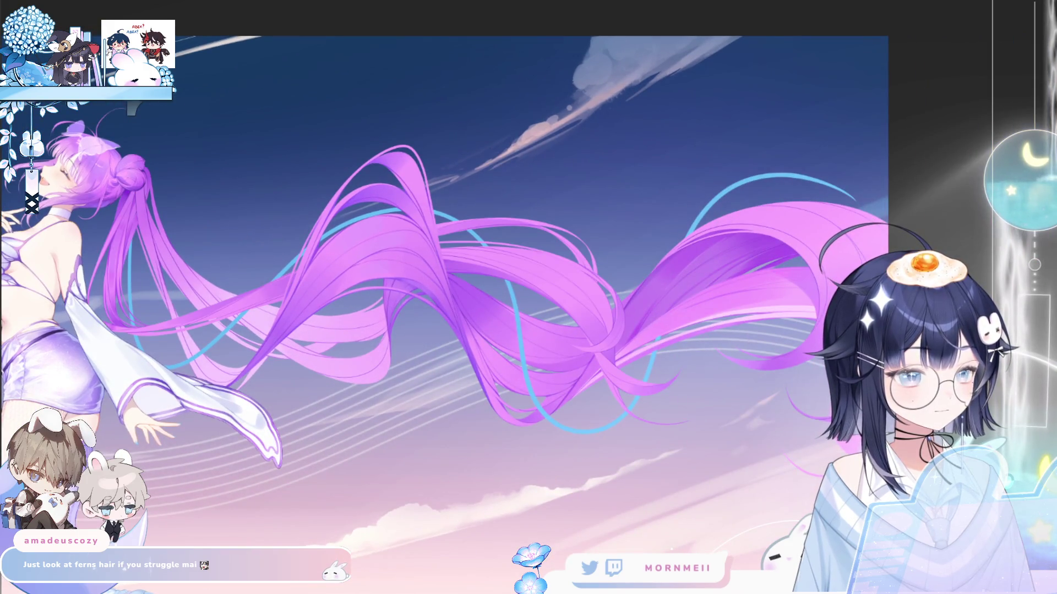
pyautogui.scroll(3, 650, 379)
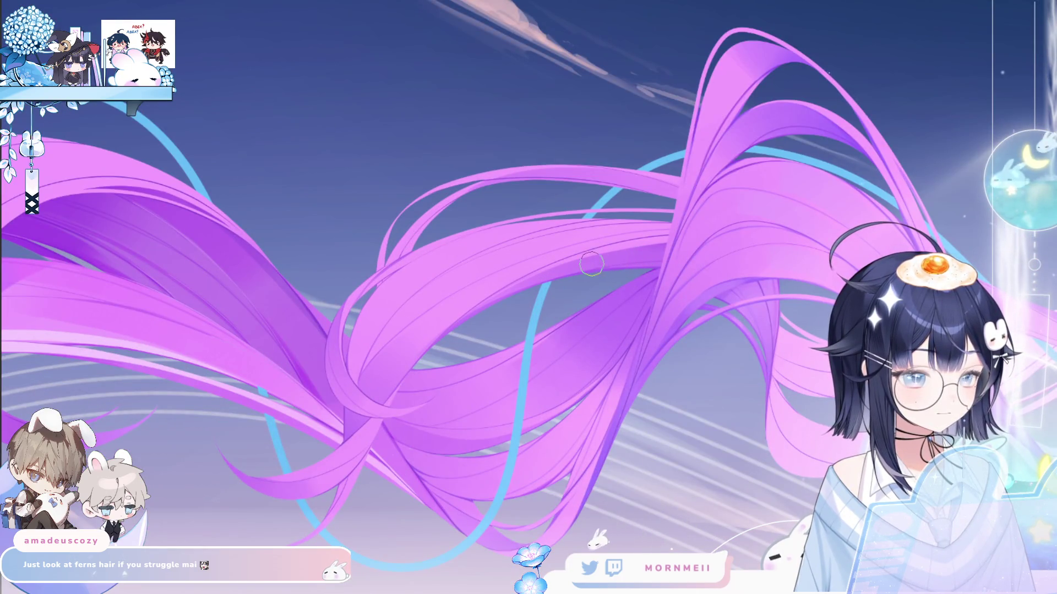
pyautogui.hotkey('ctrl', 'z')
pyautogui.hotkey('ctrl', 'y')
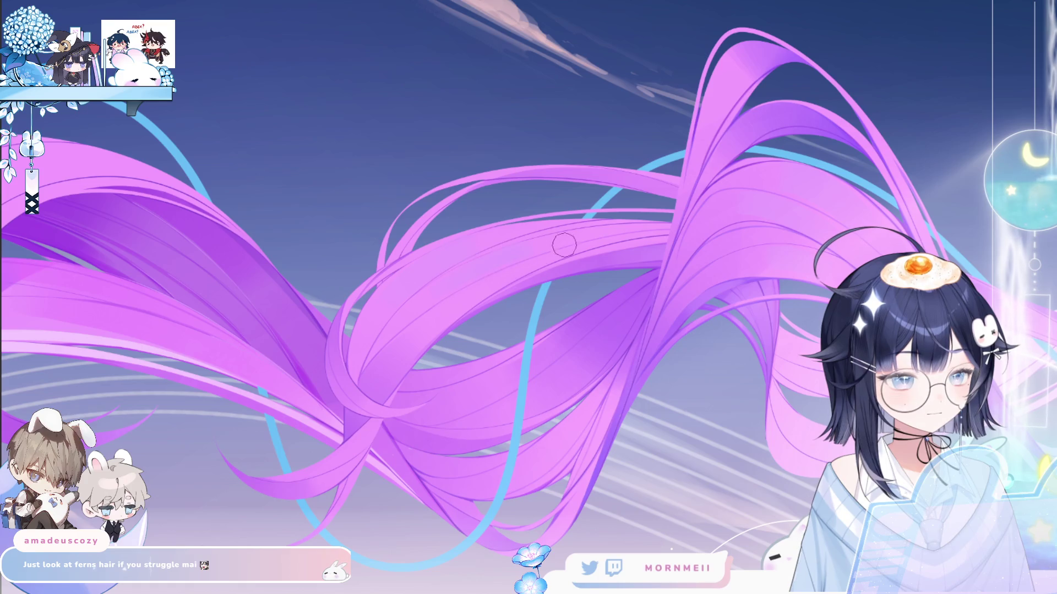
pyautogui.hotkey('ctrl', '0')
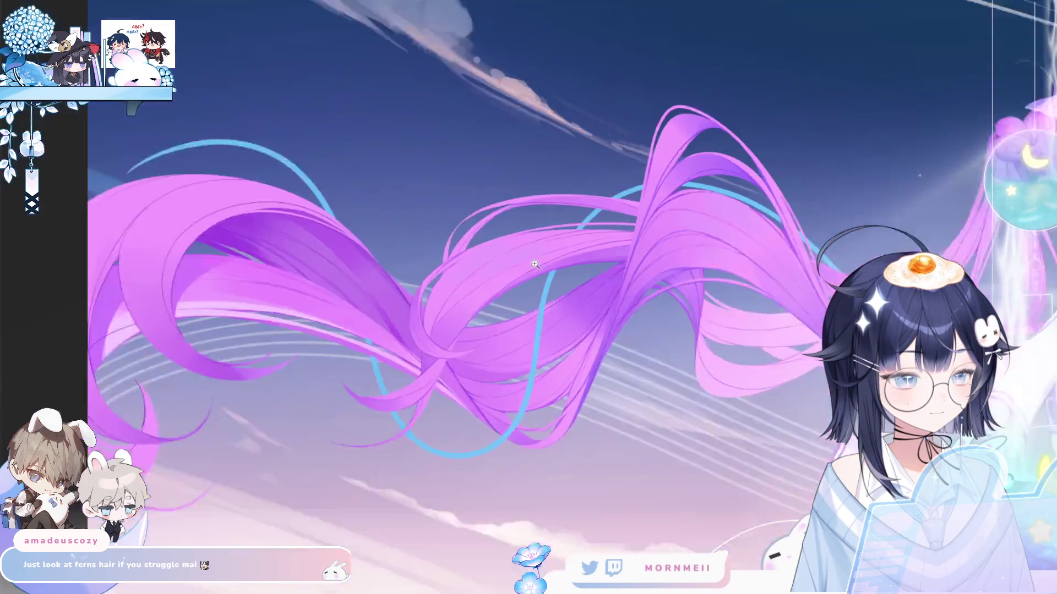
pyautogui.scroll(2, 552, 245)
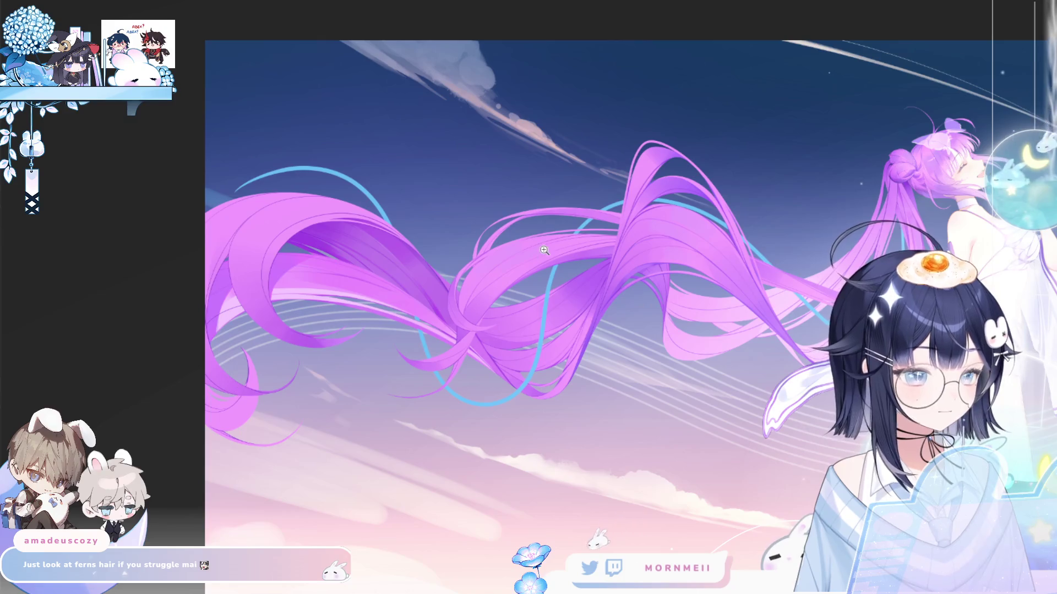
pyautogui.scroll(-2, 553, 246)
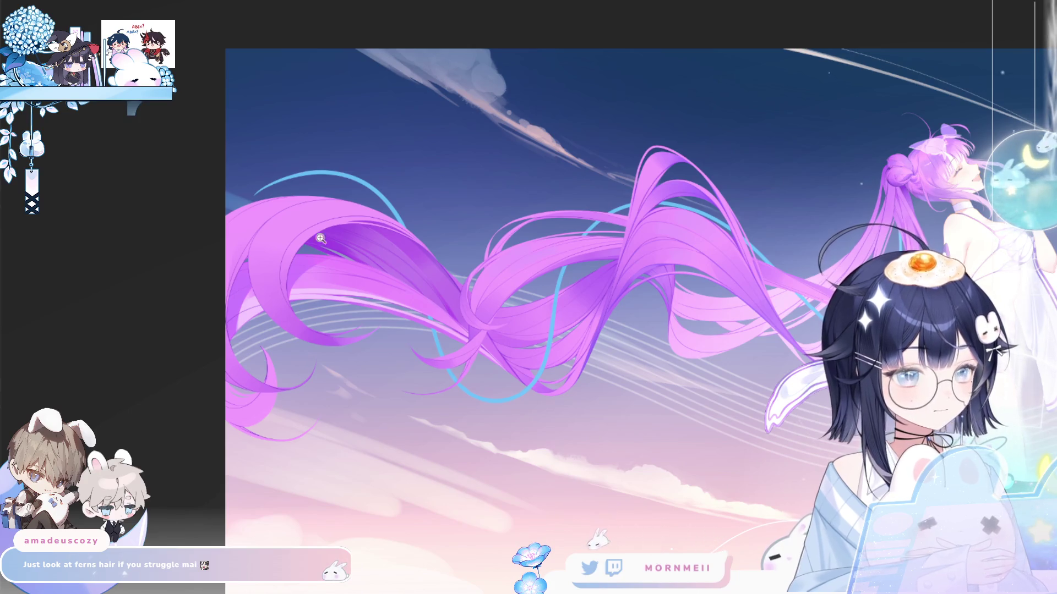
pyautogui.scroll(2, 294, 173)
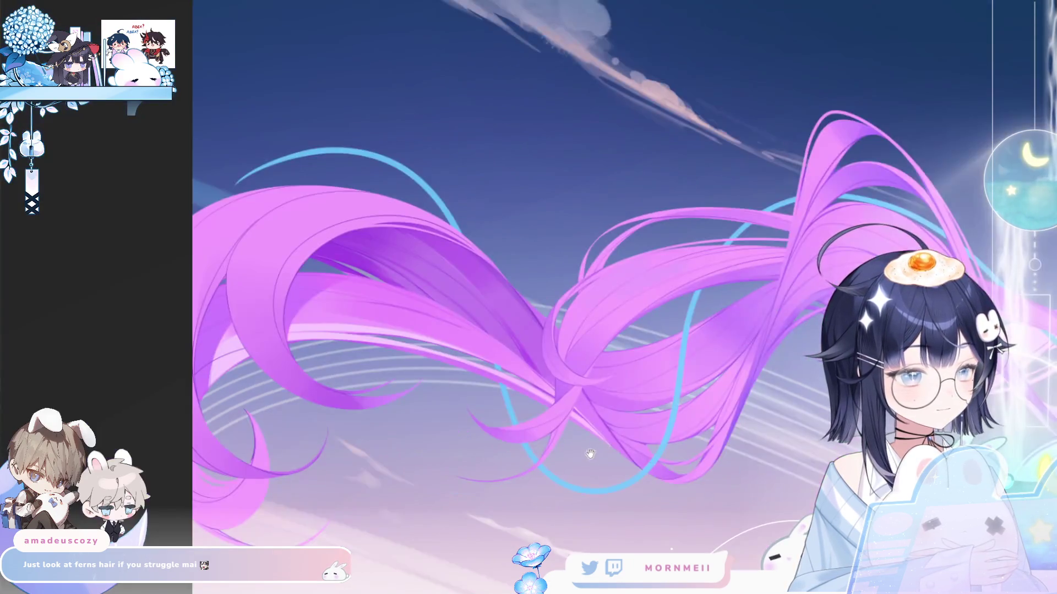
# - Centre the hair, flip the canvas horizontally, and lasso a thin strand-shaped selection across it
pyautogui.moveTo(590, 455); pyautogui.dragTo(661, 443)
pyautogui.press('h')
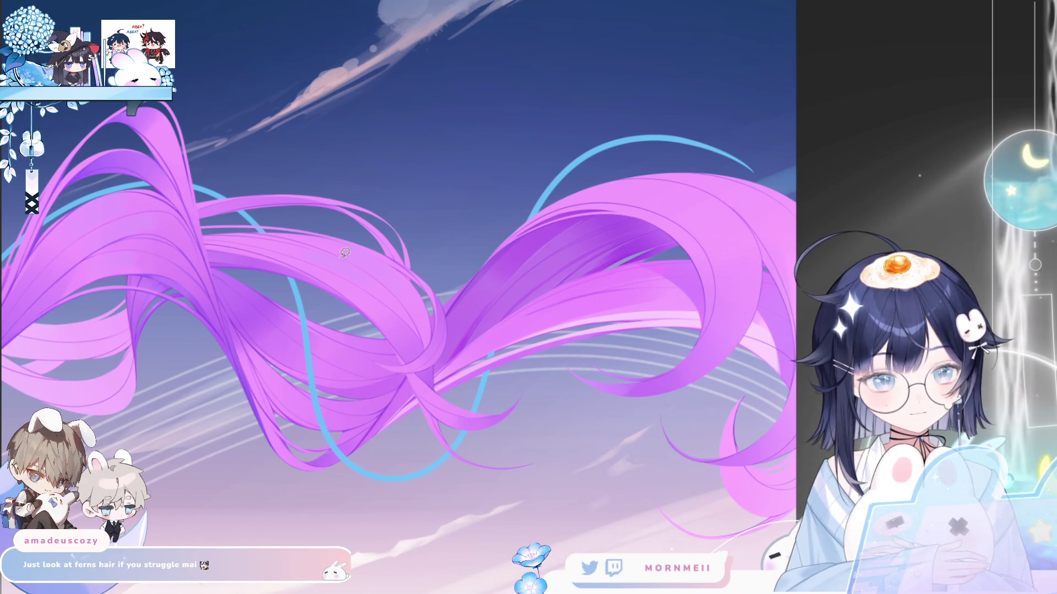
pyautogui.moveTo(365, 445)
pyautogui.mouseDown()
pyautogui.moveTo(535, 299)
pyautogui.moveTo(653, 257)
pyautogui.moveTo(556, 244)
pyautogui.moveTo(344, 467)
pyautogui.mouseUp()
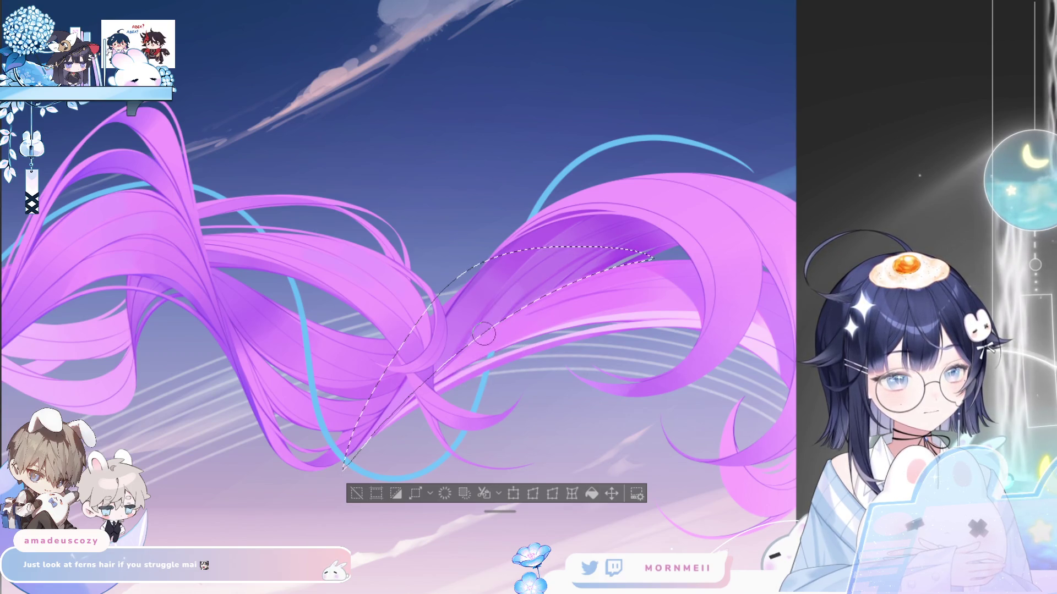
# - Clear the strand selection, fit and mirror the view, then zoom in on the flowing twin tails
pyautogui.click(356, 493)
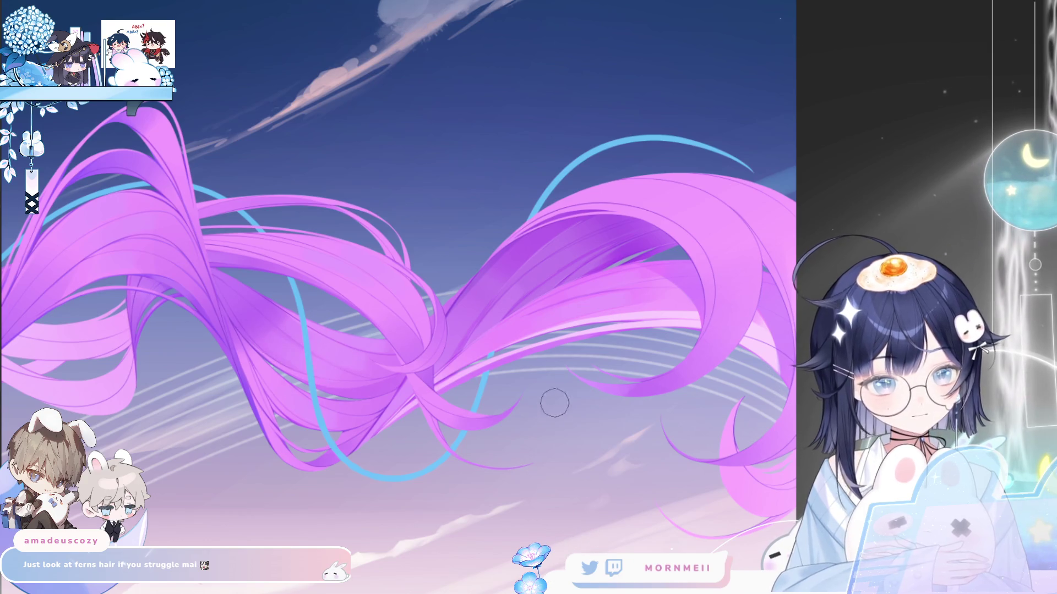
pyautogui.hotkey('ctrl', '0')
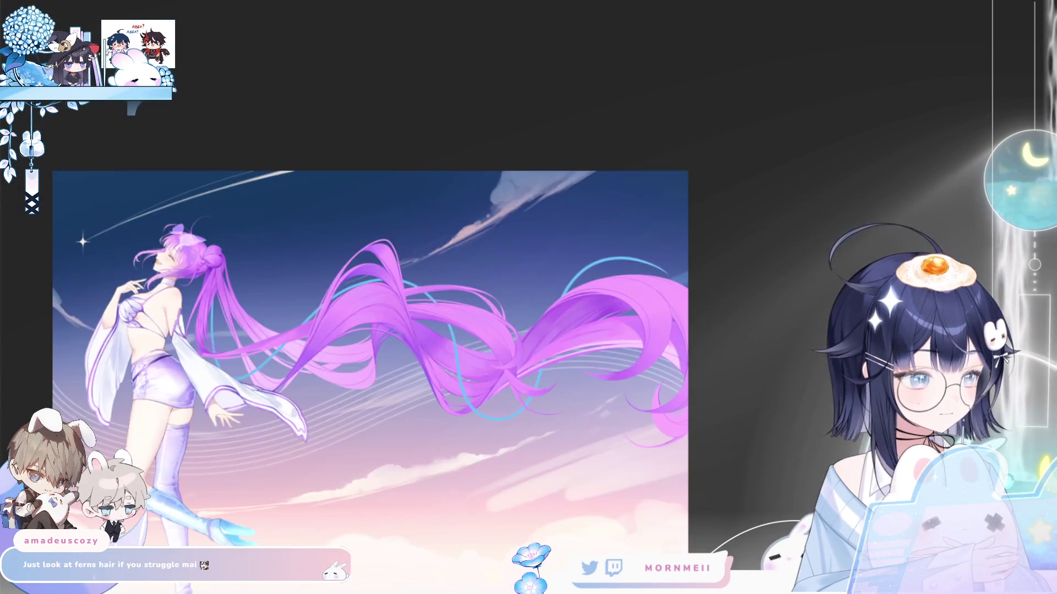
pyautogui.press('-')
pyautogui.press('-')
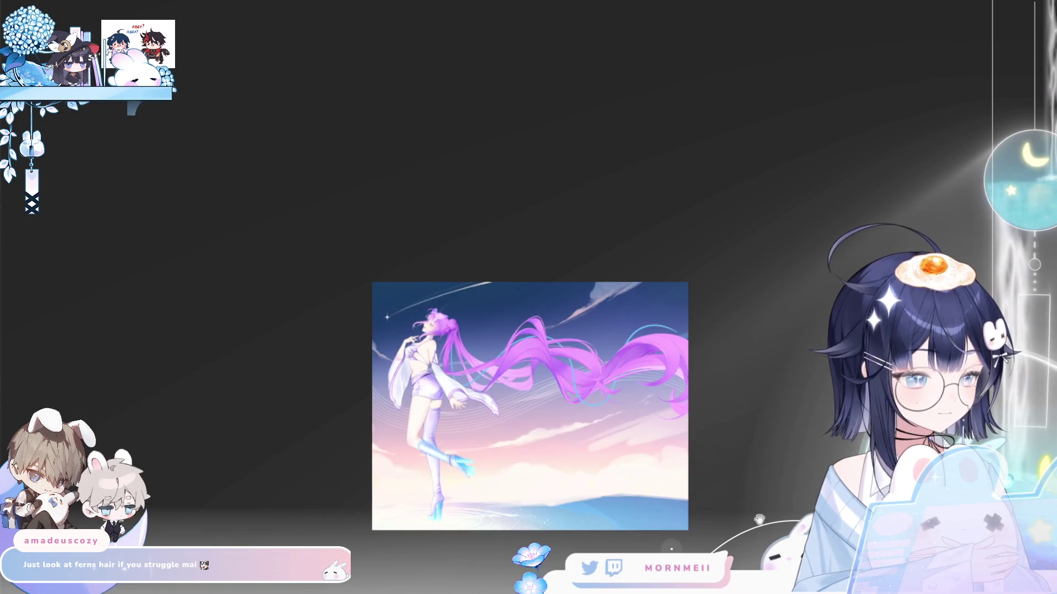
pyautogui.press('m')
pyautogui.press('m')
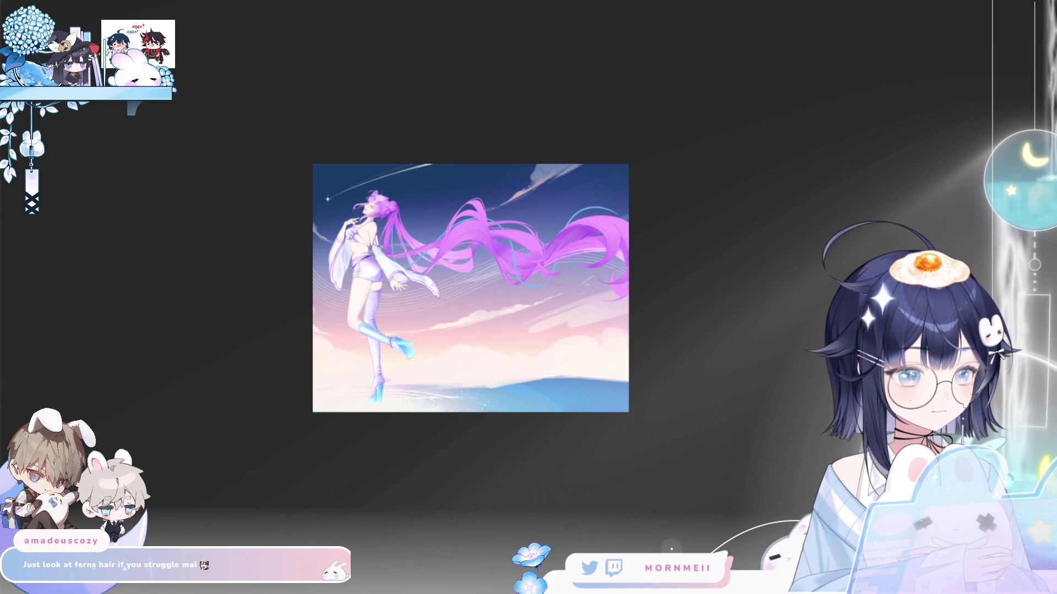
pyautogui.click(531, 230)
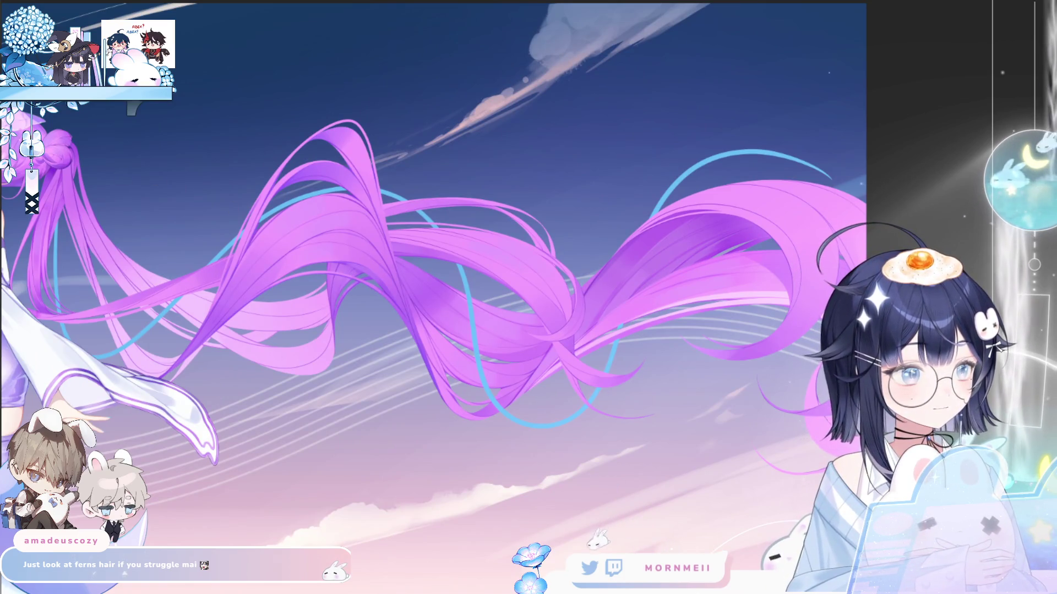
pyautogui.press('h')
pyautogui.scroll(1, 243, 259)
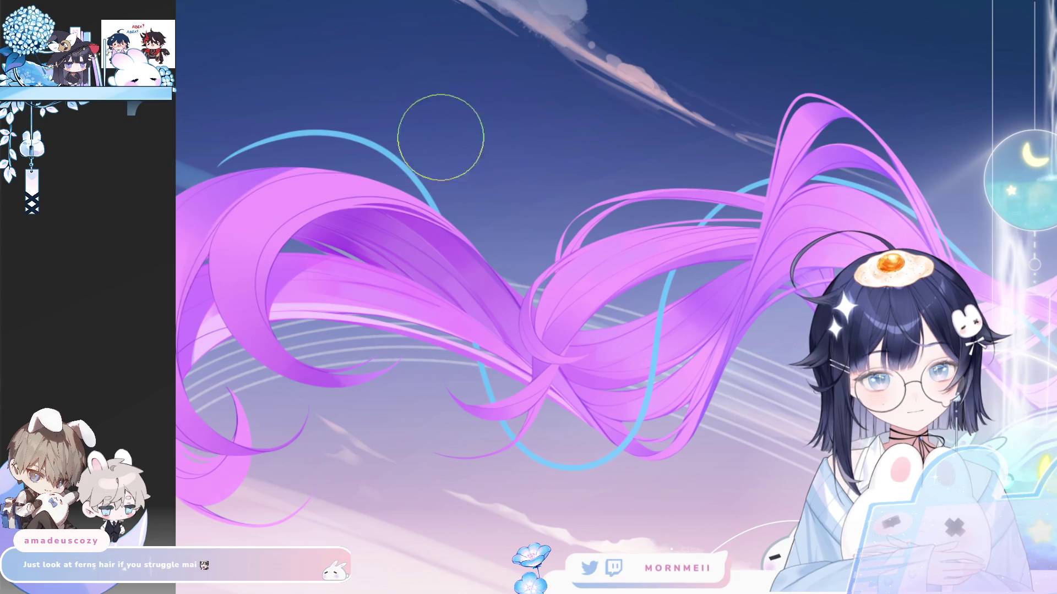
pyautogui.press('h')
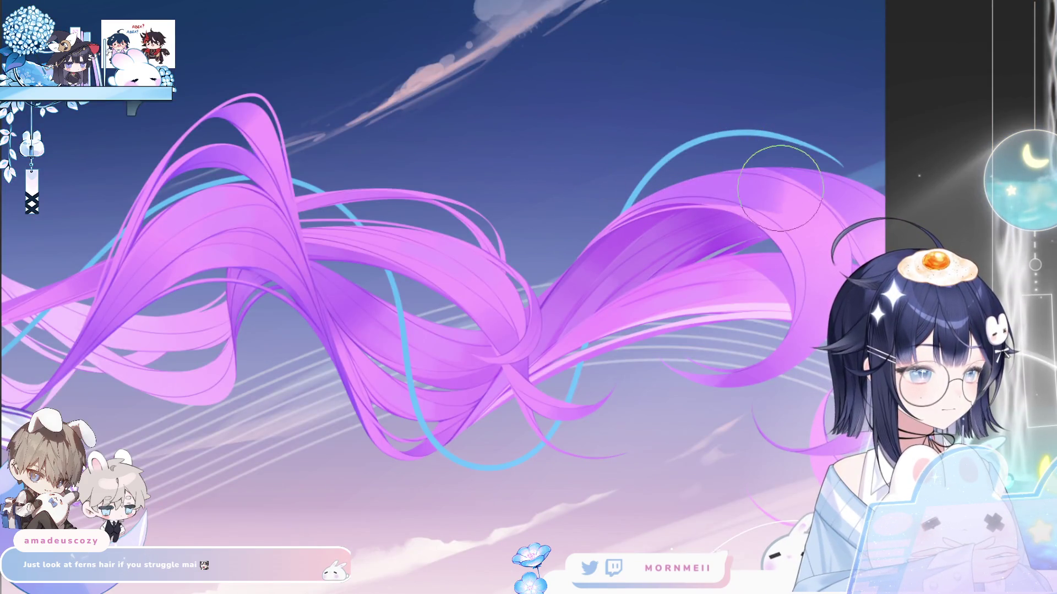
pyautogui.press('h')
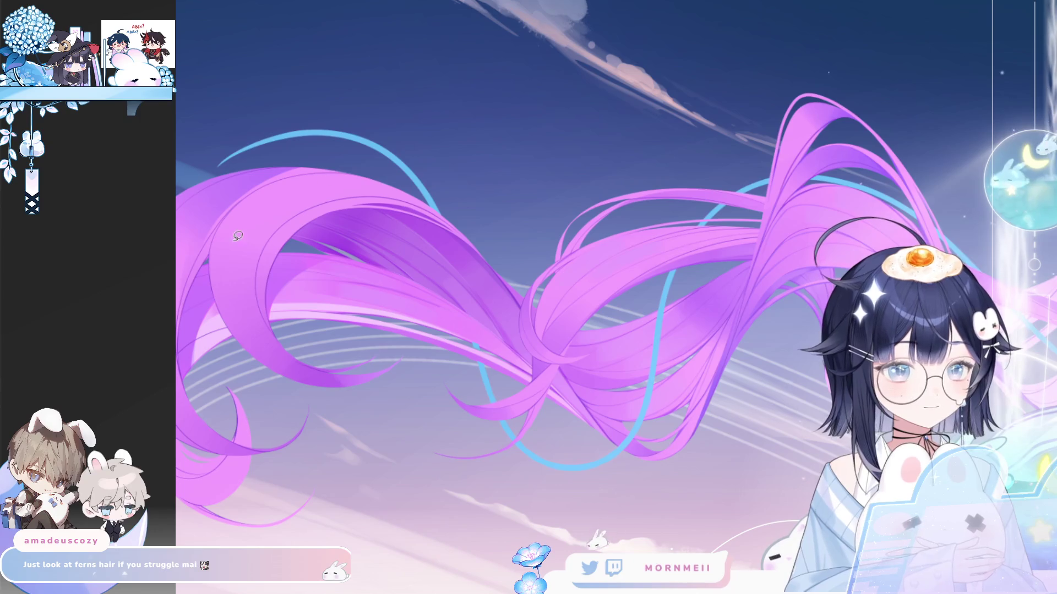
pyautogui.moveTo(216, 230); pyautogui.dragTo(456, 183)
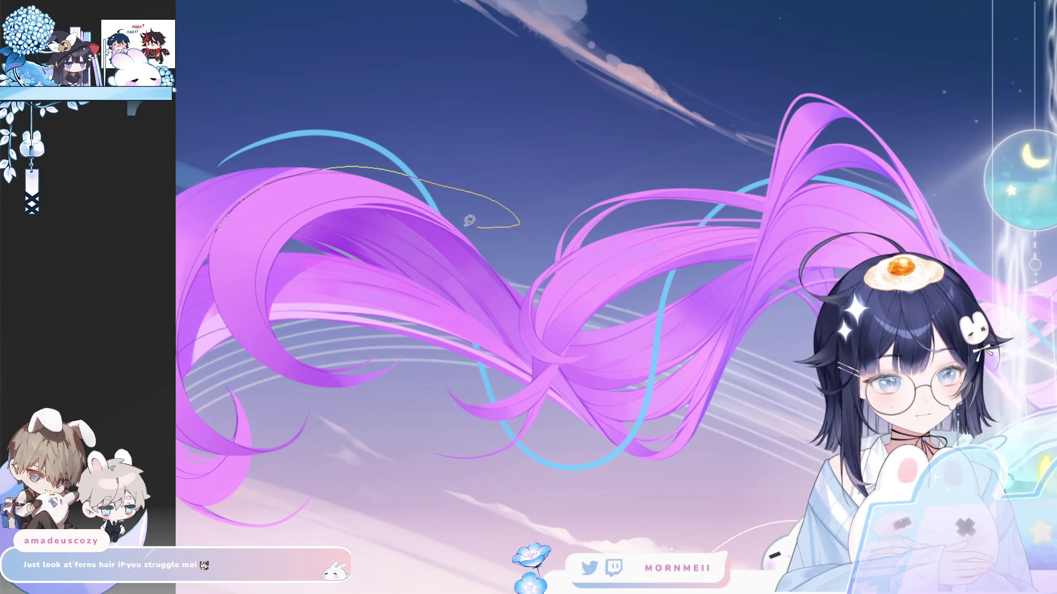
pyautogui.moveTo(469, 221); pyautogui.dragTo(253, 218)
pyautogui.moveTo(303, 177)
pyautogui.mouseDown()
pyautogui.moveTo(342, 165)
pyautogui.moveTo(306, 160)
pyautogui.moveTo(309, 189)
pyautogui.moveTo(384, 170)
pyautogui.moveTo(302, 175)
pyautogui.moveTo(311, 153)
pyautogui.moveTo(275, 175)
pyautogui.moveTo(263, 199)
pyautogui.mouseUp()
pyautogui.press('b')
pyautogui.hotkey('ctrl', 'd')
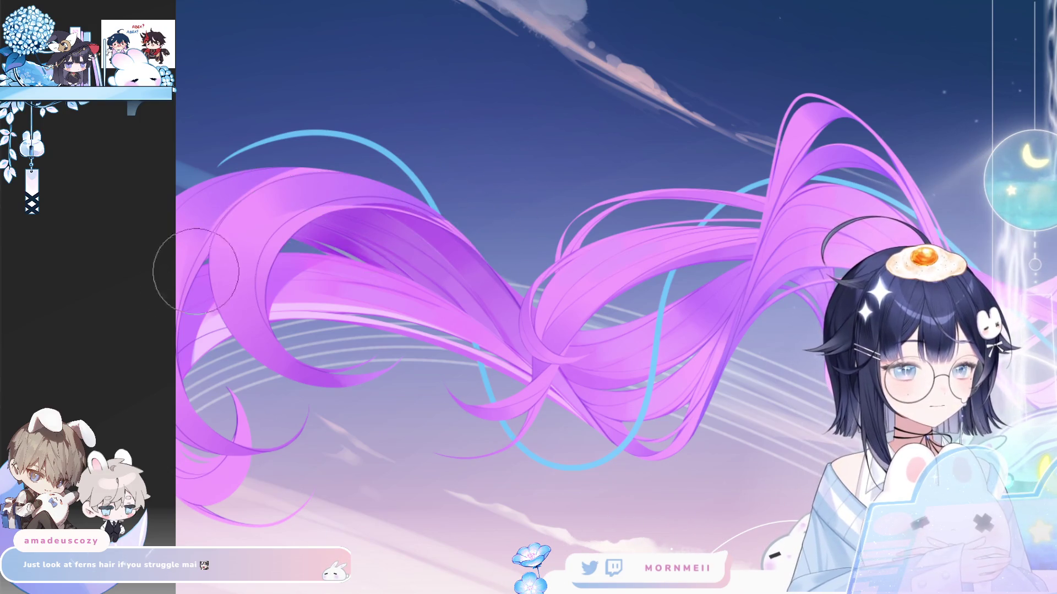
pyautogui.press('h')
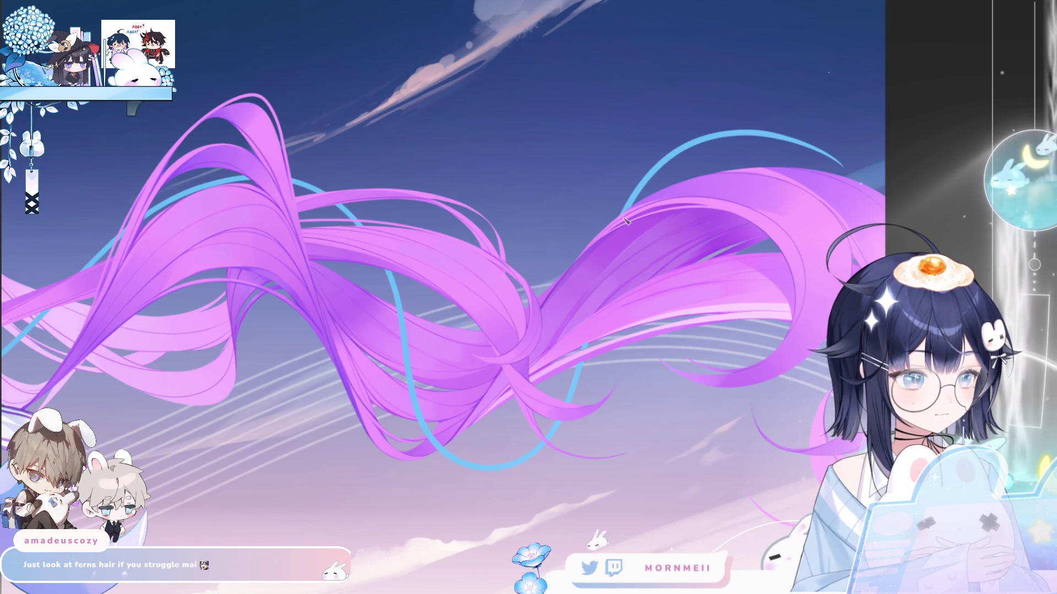
pyautogui.press('m')
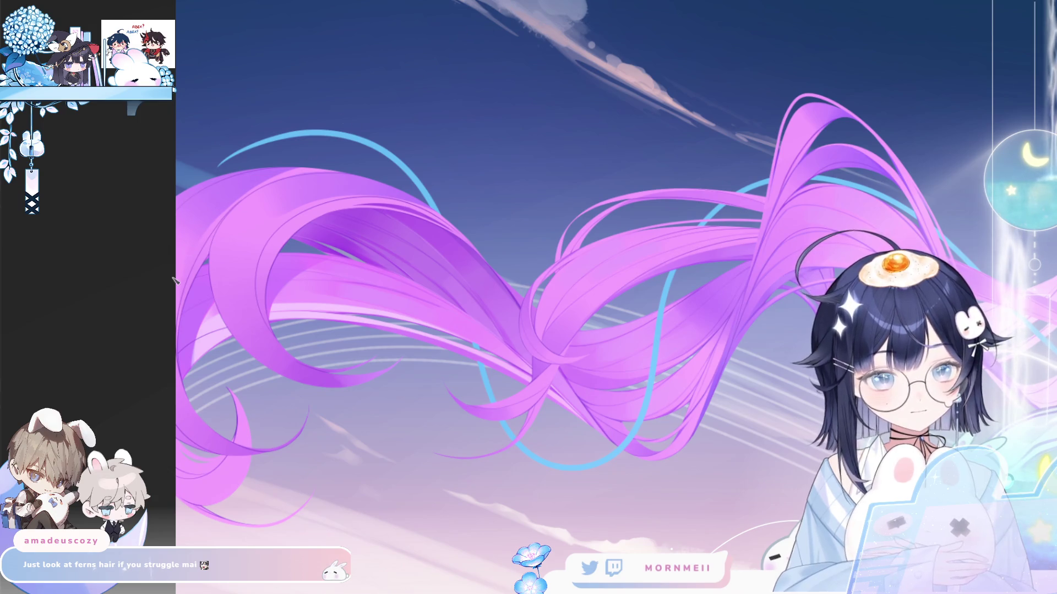
pyautogui.press('2')
pyautogui.press('m')
pyautogui.press('m')
pyautogui.press('m')
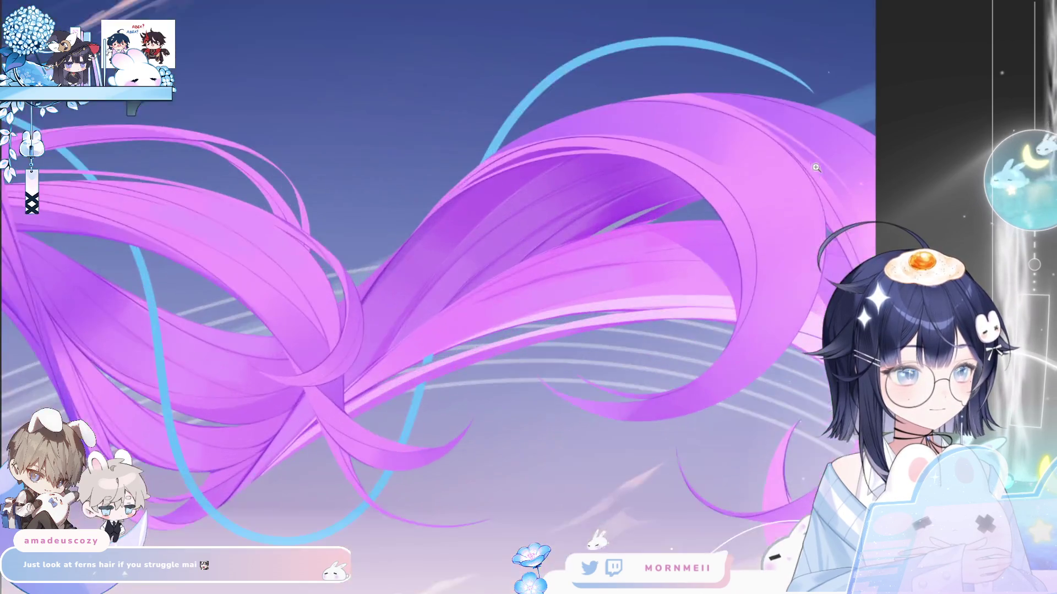
# - Leave the hair close-up and zoom out so the whole illustration fits the window
pyautogui.press('1')
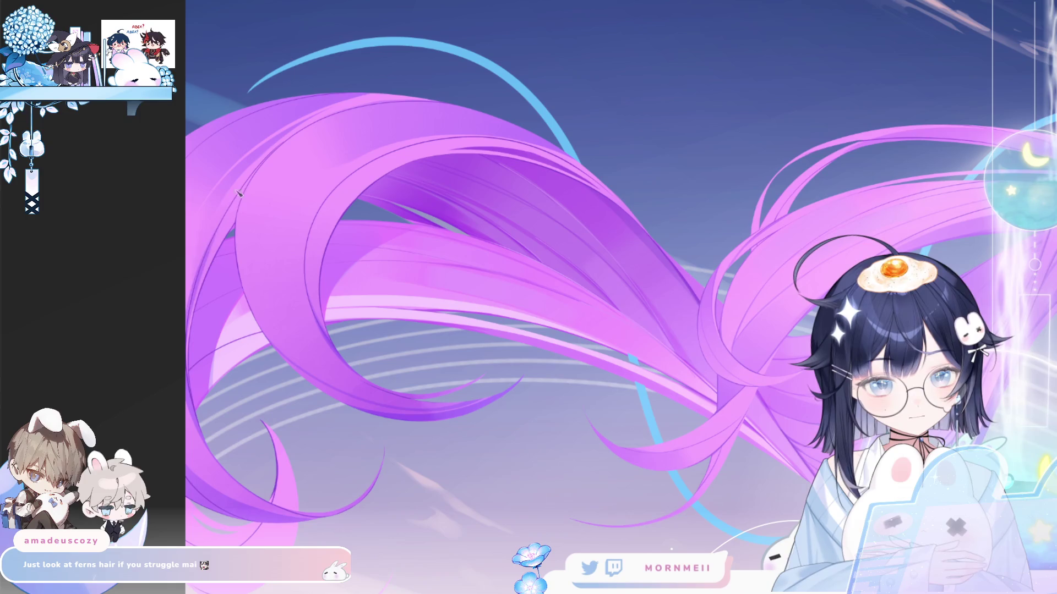
pyautogui.click(203, 412)
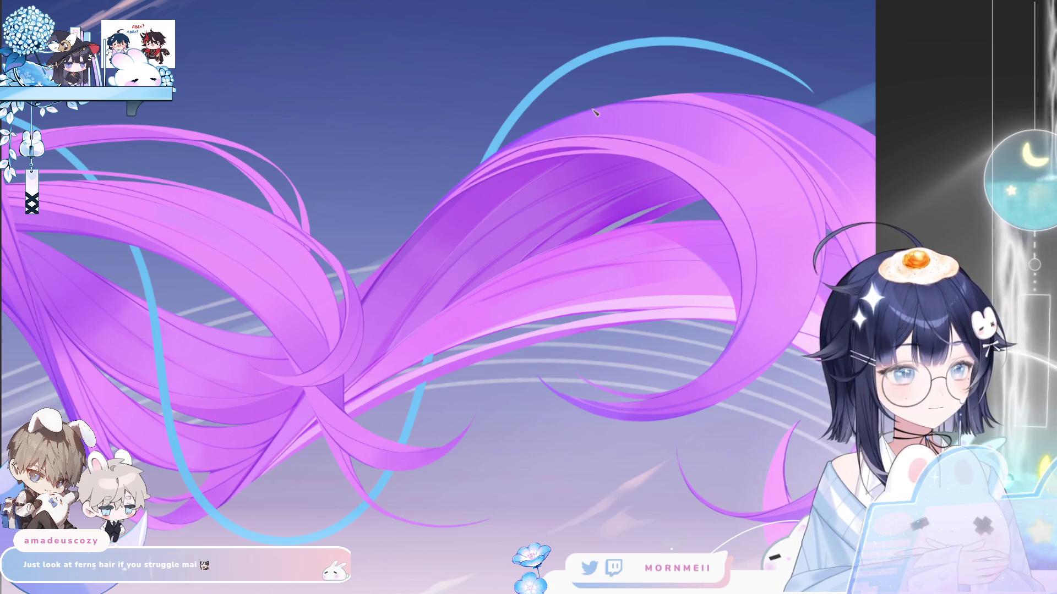
pyautogui.click(757, 120)
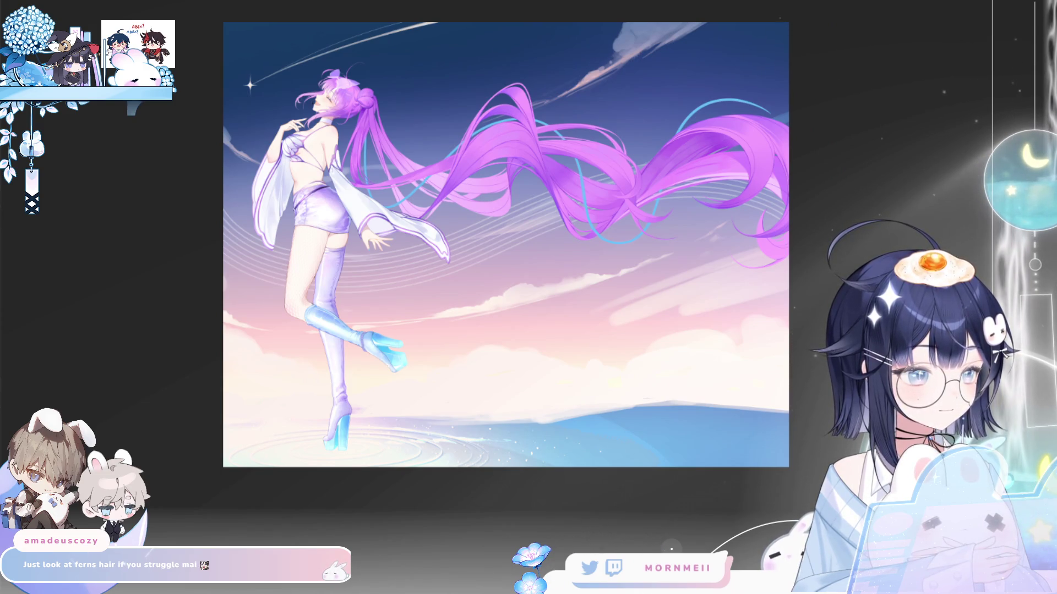
# - Zoom in on the hair, enlarge the brush, and pan across to the hair bun
pyautogui.click(447, 132)
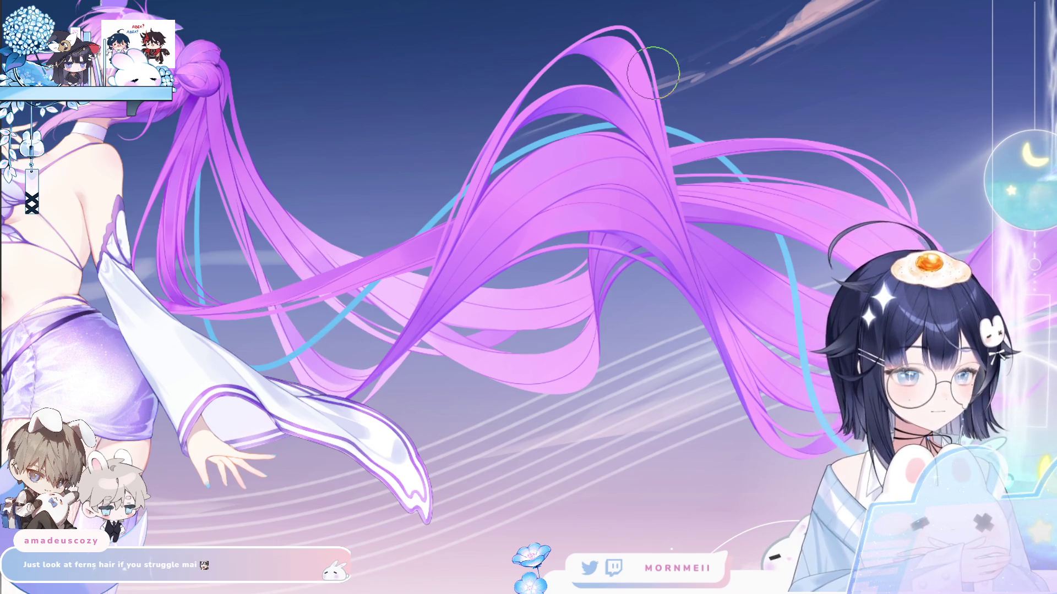
pyautogui.moveTo(507, 308); pyautogui.dragTo(330, 319)
pyautogui.press(']')
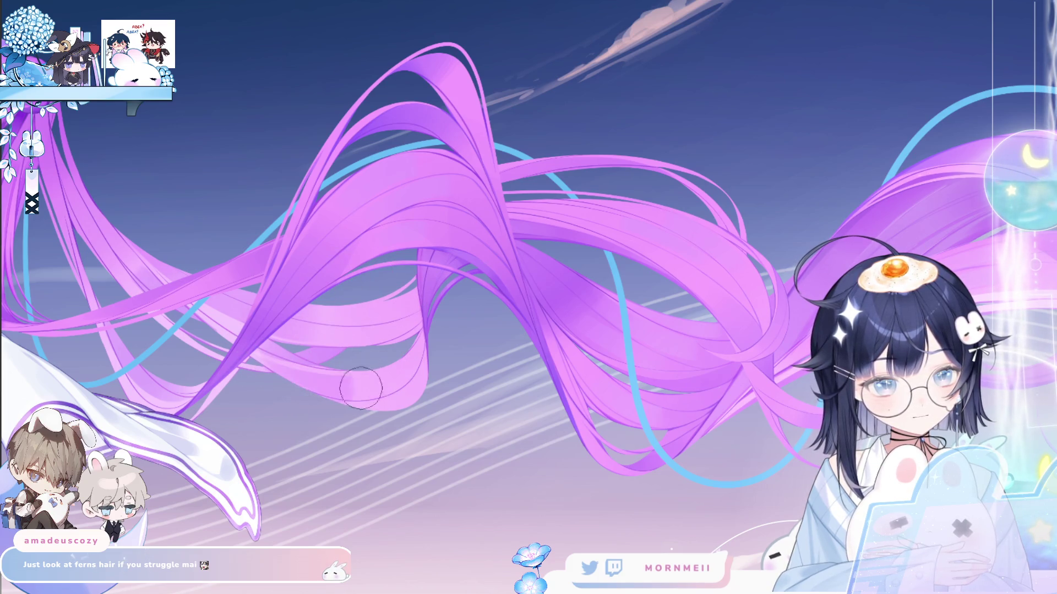
pyautogui.moveTo(361, 388); pyautogui.dragTo(537, 359)
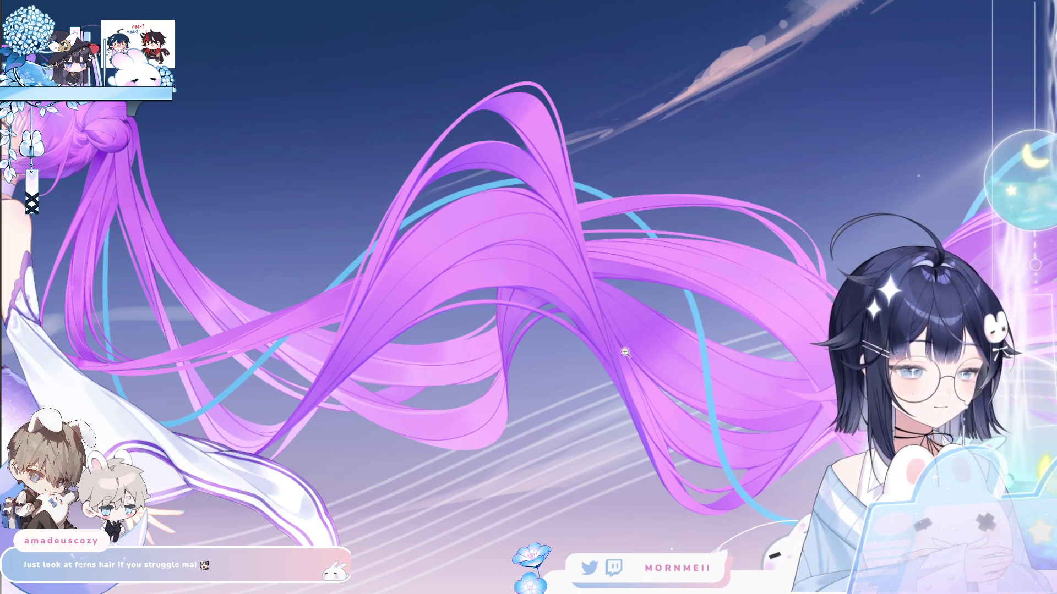
# - Zoom in on the hair strands, then mirror the canvas and fit the full image in view
pyautogui.hotkey('ctrl', '-')
pyautogui.hotkey('ctrl', '+')
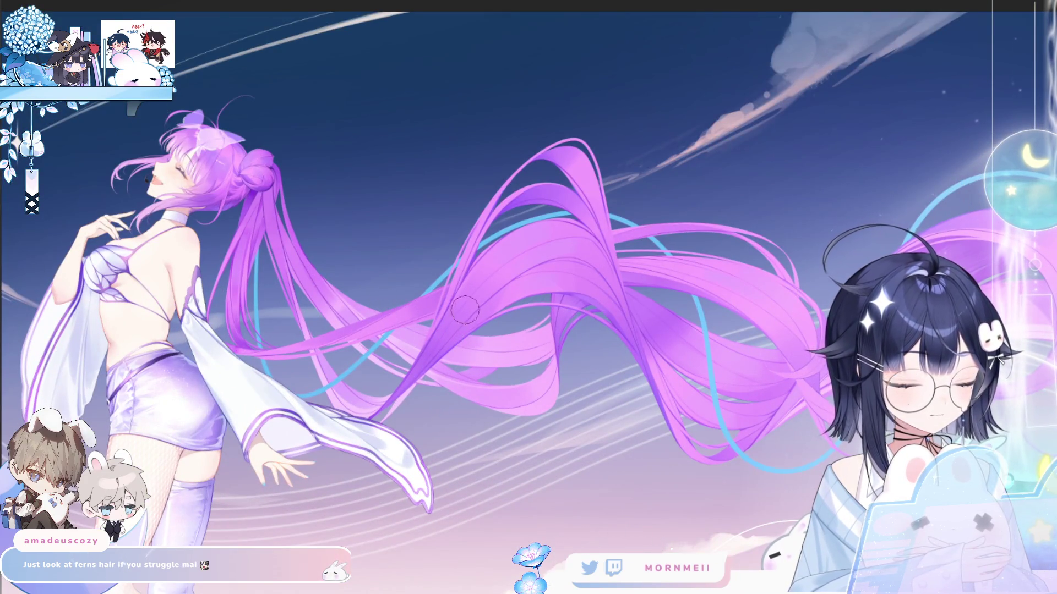
pyautogui.scroll(5, 465, 311)
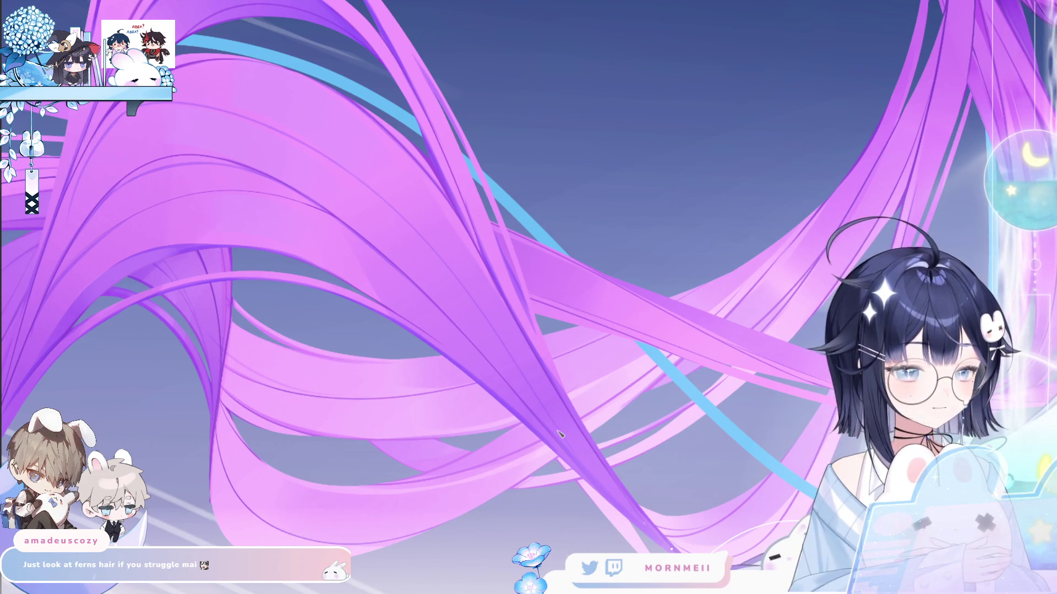
pyautogui.press('m')
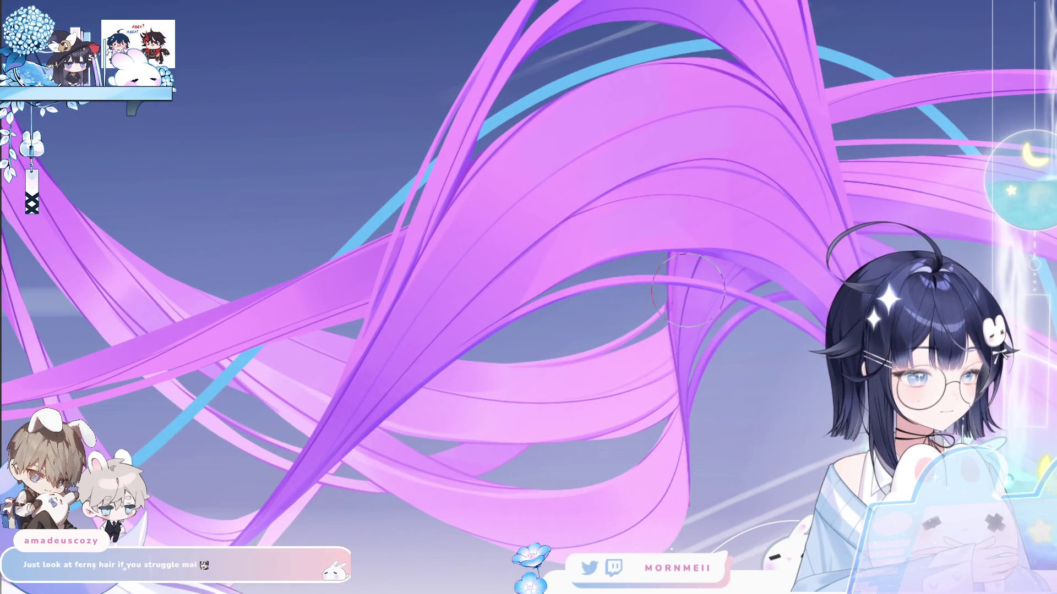
pyautogui.hotkey('ctrl', '0')
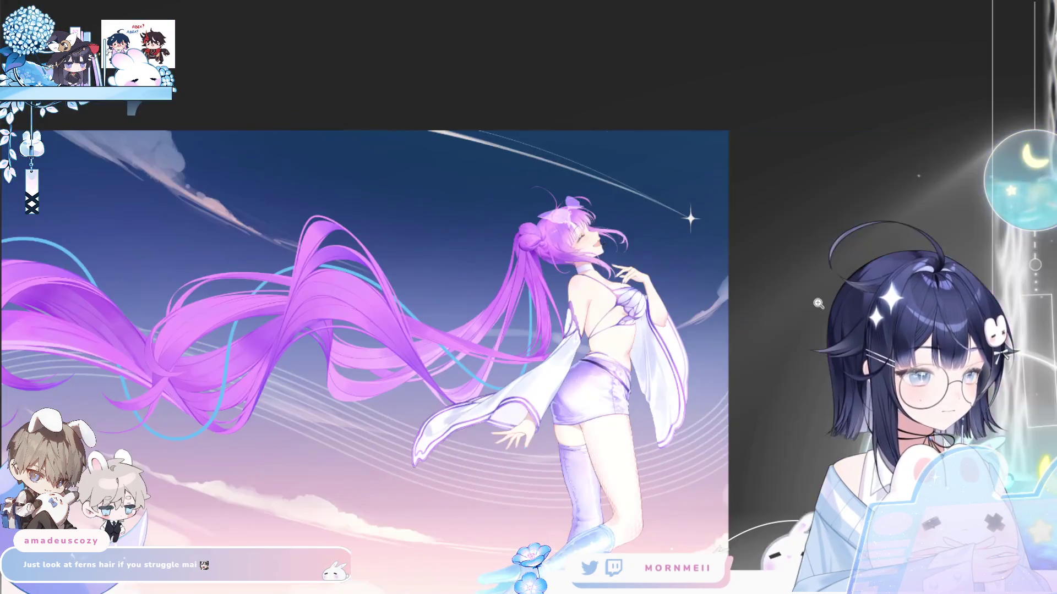
# - Return the canvas to unmirrored and fit the whole illustration to the screen height
pyautogui.press('m')
pyautogui.click(634, 381)
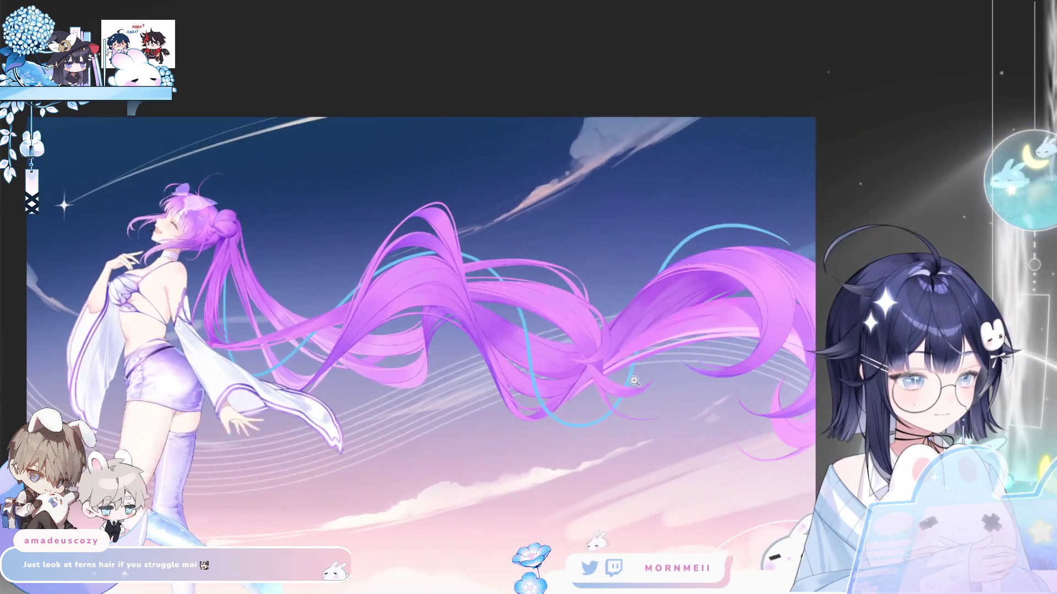
pyautogui.hotkey('ctrl', '0')
pyautogui.press('m')
pyautogui.press('m')
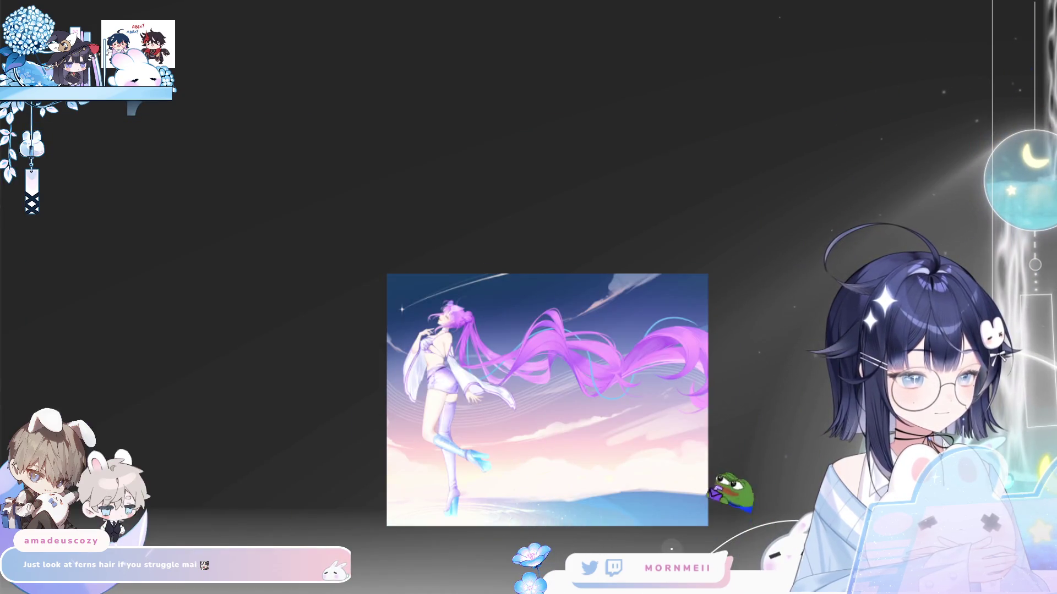
pyautogui.hotkey('ctrl', '0')
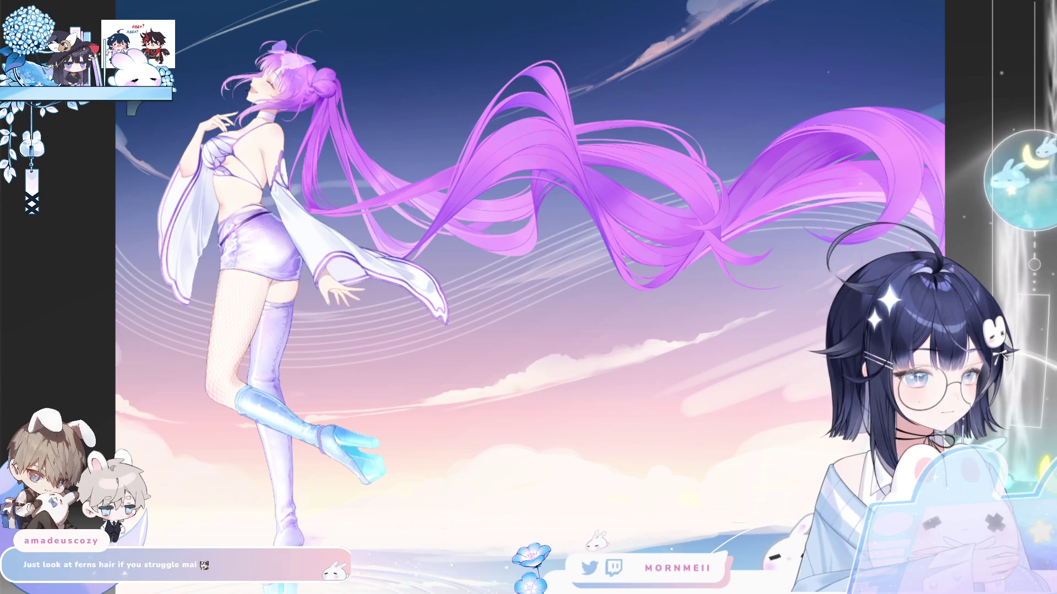
# - Toggle the cyan ribbon strands and purple hair on and off to compare, ending with the ribbon hidden
pyautogui.hotkey('ctrl', 'z')
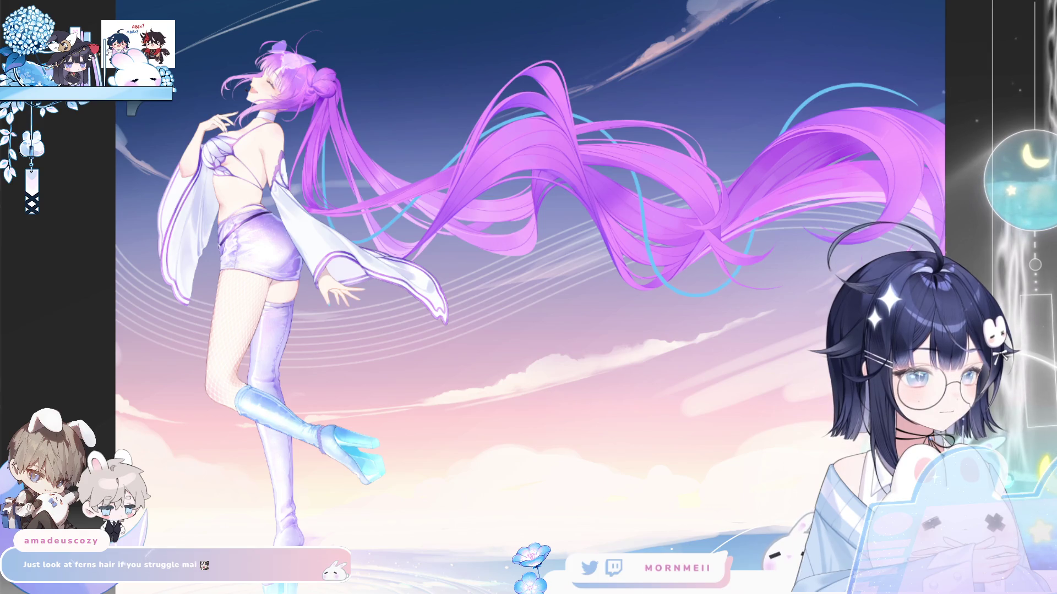
pyautogui.hotkey('ctrl', 'z')
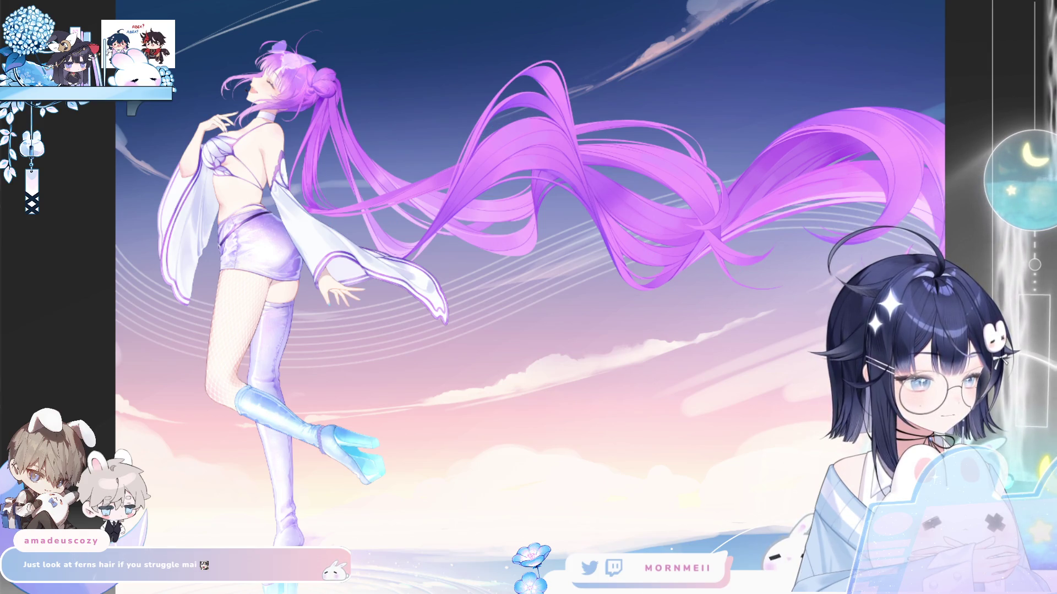
pyautogui.hotkey('ctrl', 'z')
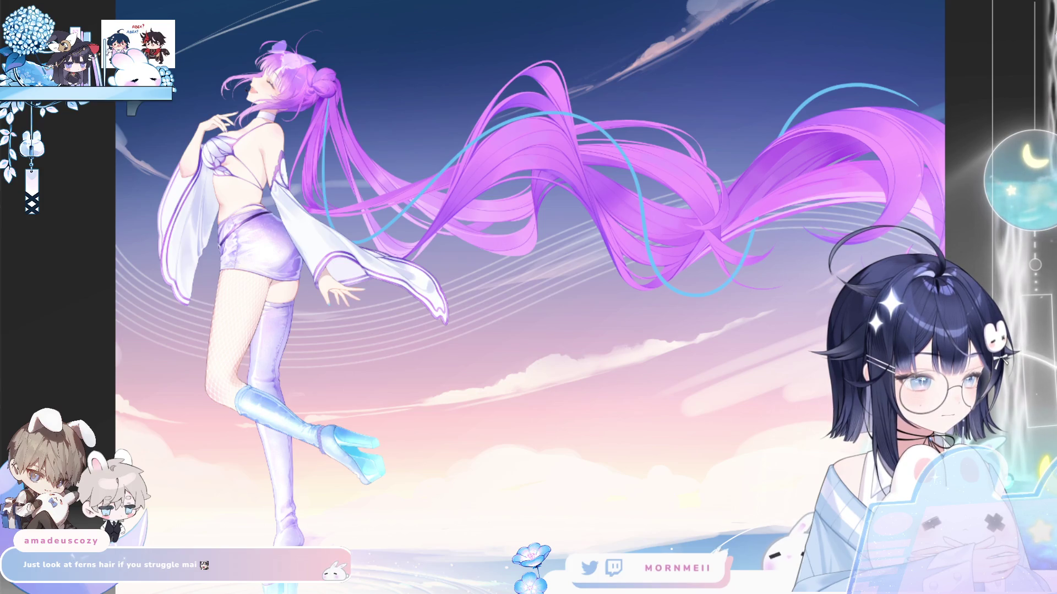
pyautogui.hotkey('ctrl', 'z')
pyautogui.hotkey('ctrl', 'z')
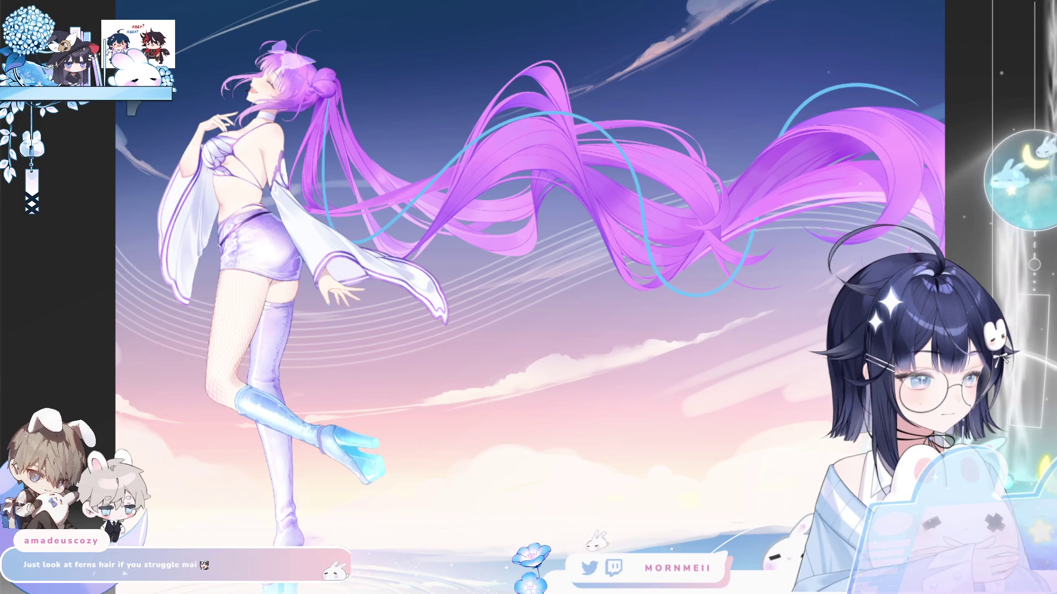
pyautogui.hotkey('ctrl', 'z')
pyautogui.hotkey('ctrl', 'y')
pyautogui.hotkey('ctrl', 'z')
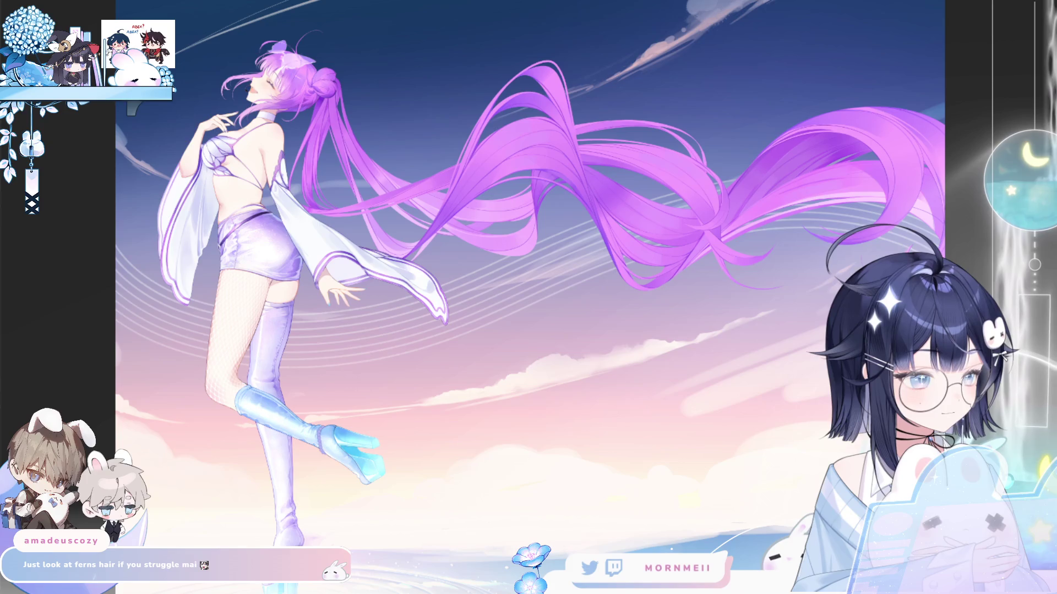